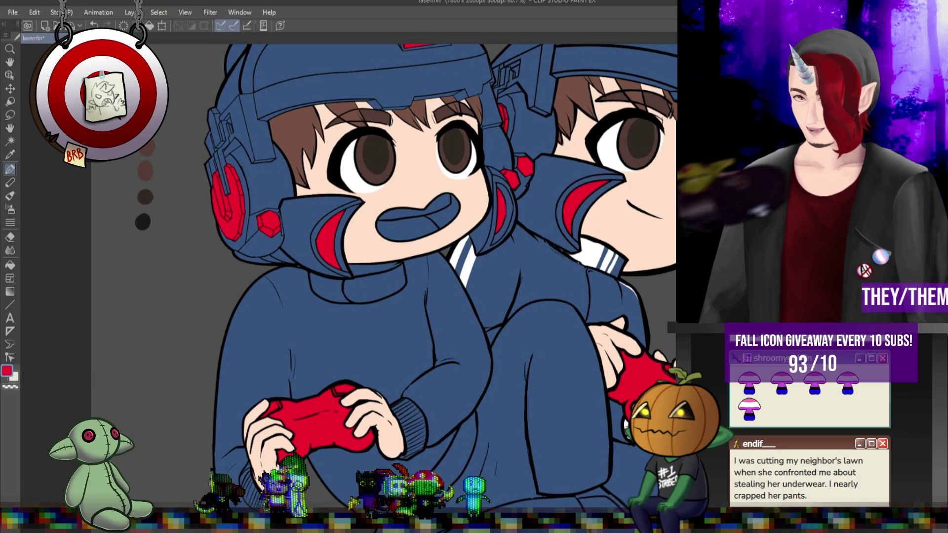
Step: Restore the right character's open pink mouth by redoing it
{"action": "scroll", "coordinate": [452, 178], "scroll_direction": "down", "scroll_amount": 5}
{"action": "scroll", "coordinate": [453, 179], "scroll_direction": "up", "scroll_amount": 5}
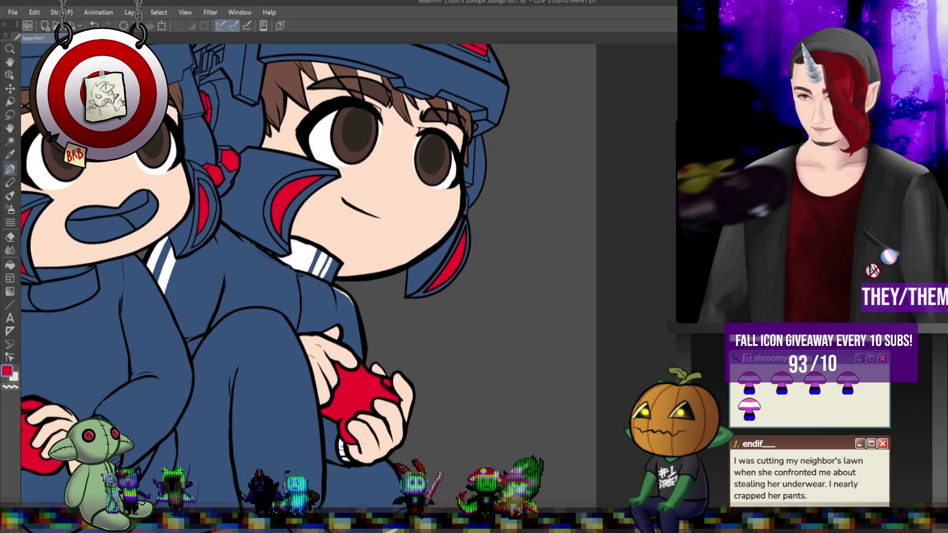
{"action": "key", "text": "ctrl+z"}
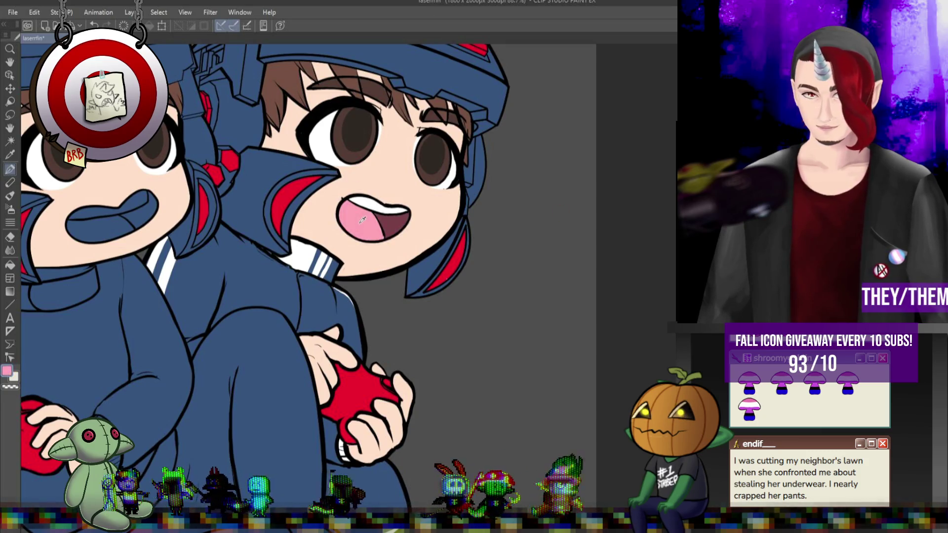
Step: Fill the left character's mouth pink, its inside dark maroon, and its teeth white
{"action": "left_click", "coordinate": [10, 267]}
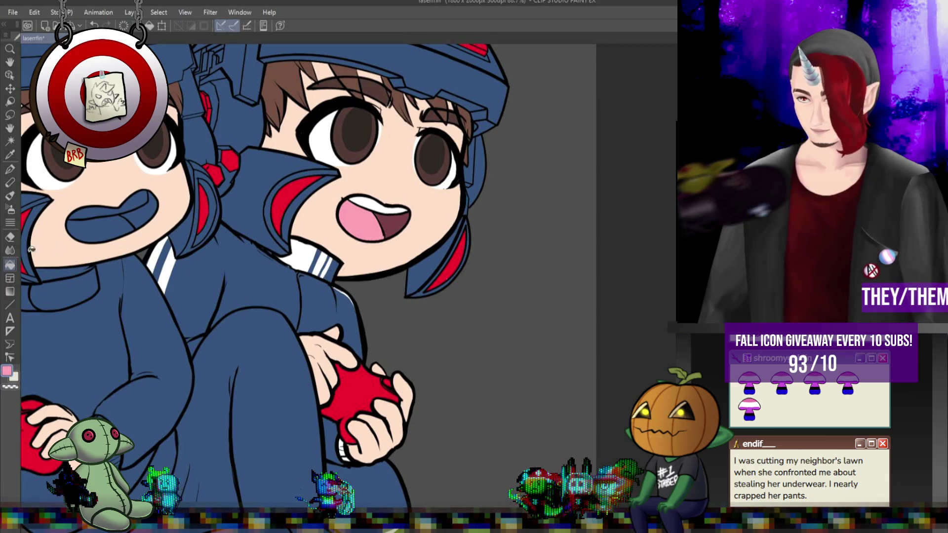
{"action": "left_click", "coordinate": [138, 223]}
{"action": "left_click", "coordinate": [397, 219], "text": "alt"}
{"action": "left_click", "coordinate": [139, 214]}
{"action": "key", "text": "x"}
{"action": "left_click", "coordinate": [134, 198]}
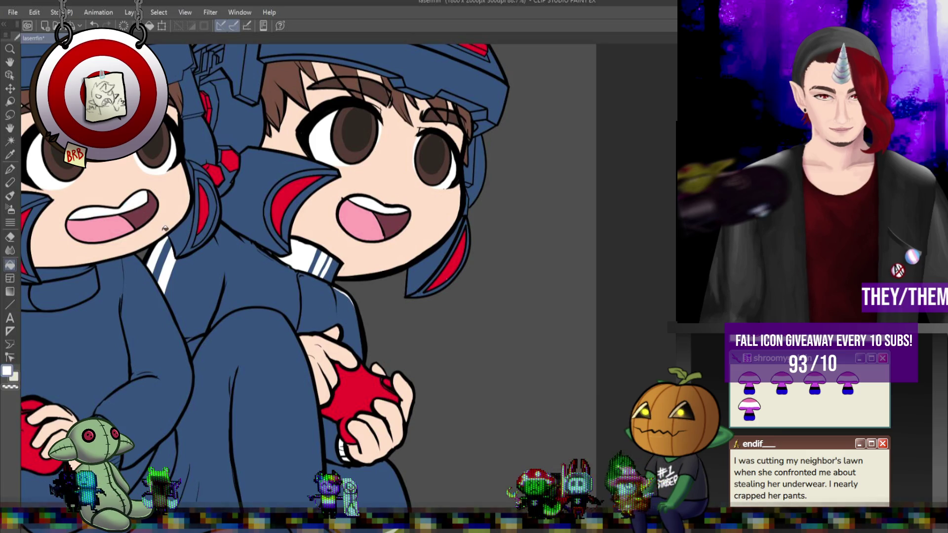
{"action": "scroll", "coordinate": [237, 247], "scroll_direction": "down", "scroll_amount": 3}
{"action": "scroll", "coordinate": [237, 247], "scroll_direction": "up", "scroll_amount": 3}
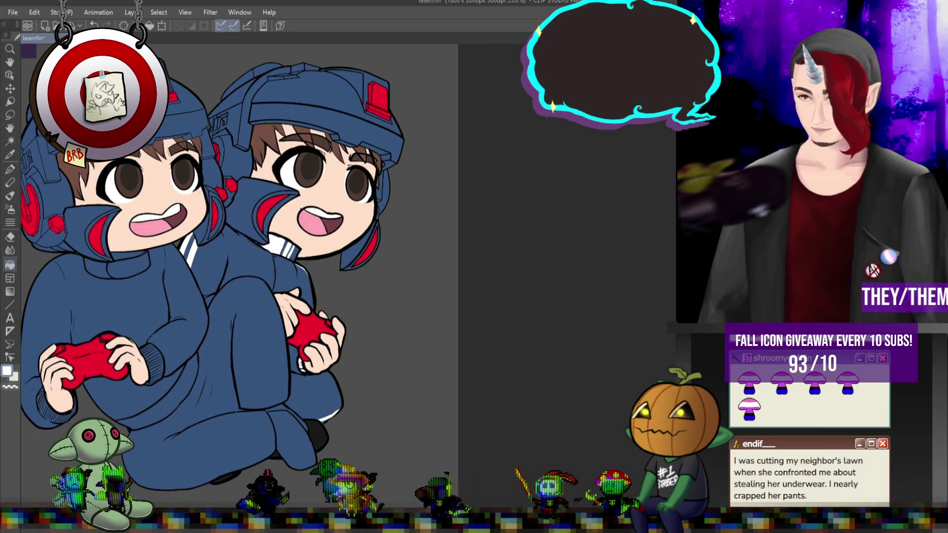
Step: Cover the left character's mouth with skin colour sampled from the face
{"action": "left_click", "coordinate": [158, 220]}
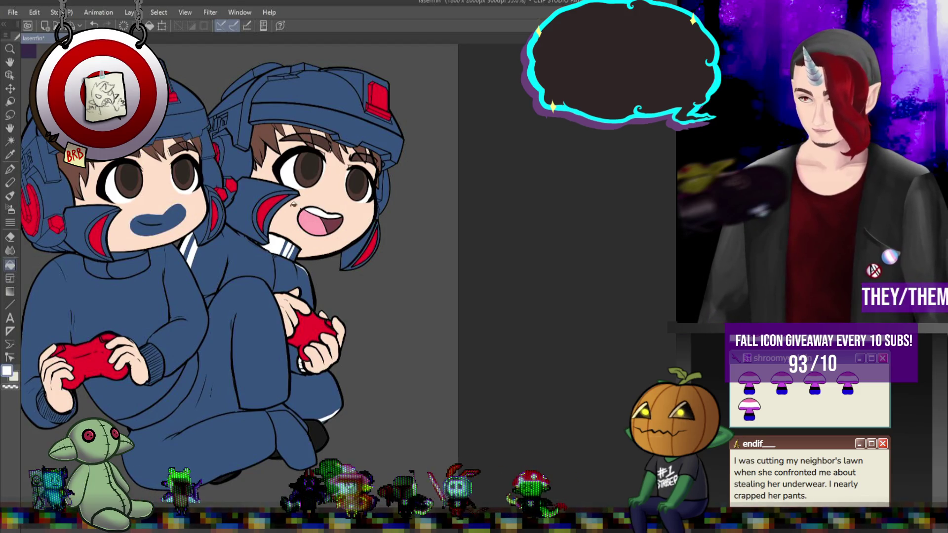
{"action": "left_click", "coordinate": [183, 195], "text": "alt"}
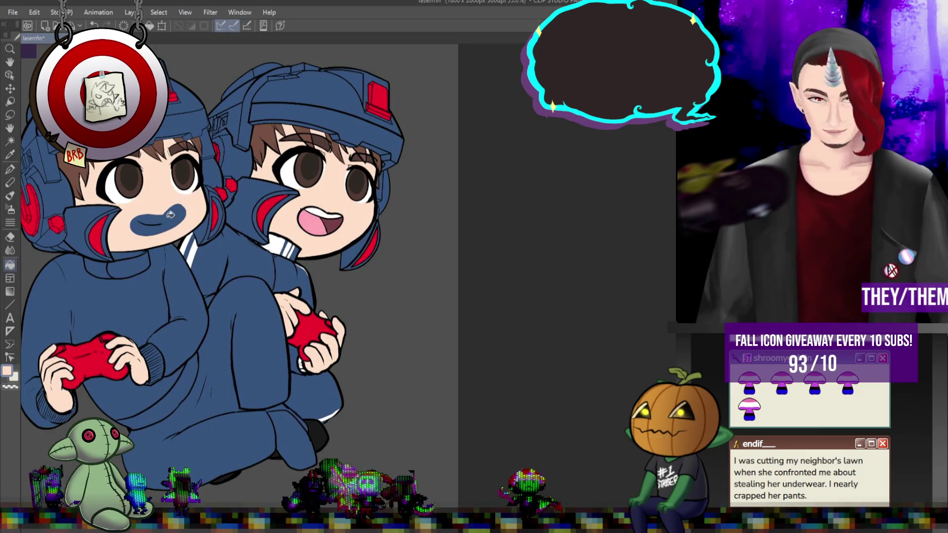
{"action": "left_click", "coordinate": [158, 217]}
{"action": "scroll", "coordinate": [233, 223], "scroll_direction": "up", "scroll_amount": 1}
{"action": "scroll", "coordinate": [57, 223], "scroll_direction": "up", "scroll_amount": 3}
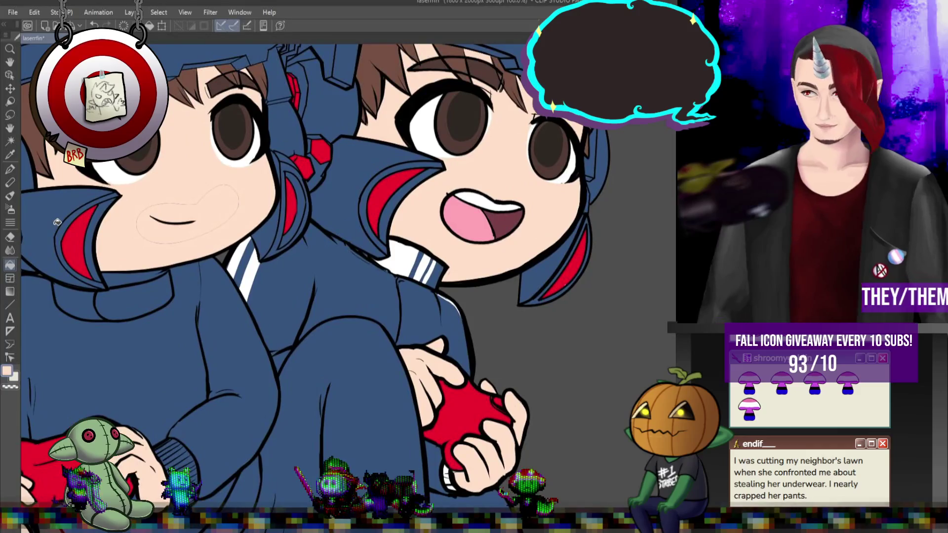
{"action": "left_click", "coordinate": [10, 170]}
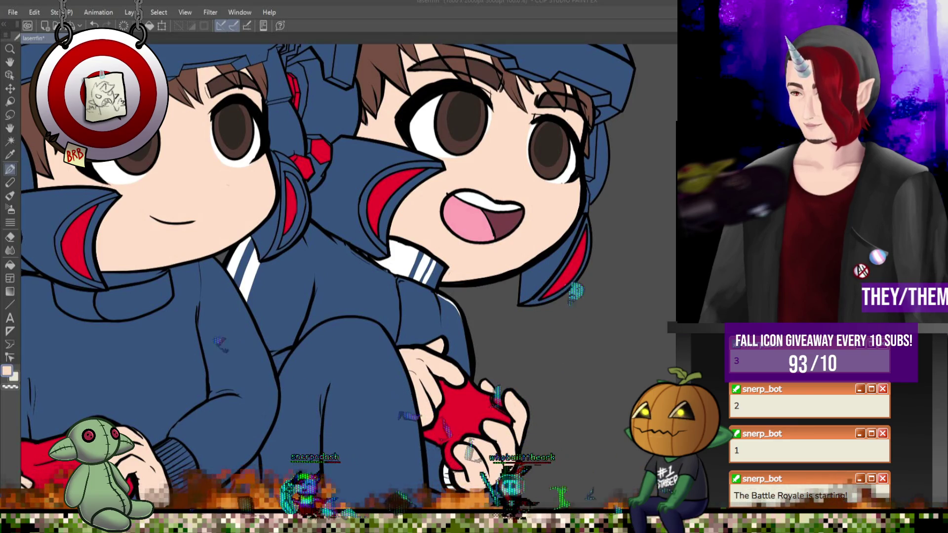
Step: Paint out the old mouth outline around the left character's smile in skin colour
{"action": "scroll", "coordinate": [409, 262], "scroll_direction": "down", "scroll_amount": 5}
Step: Hatch the left character's right sleeve cuff with white strokes
{"action": "scroll", "coordinate": [410, 262], "scroll_direction": "up", "scroll_amount": 5}
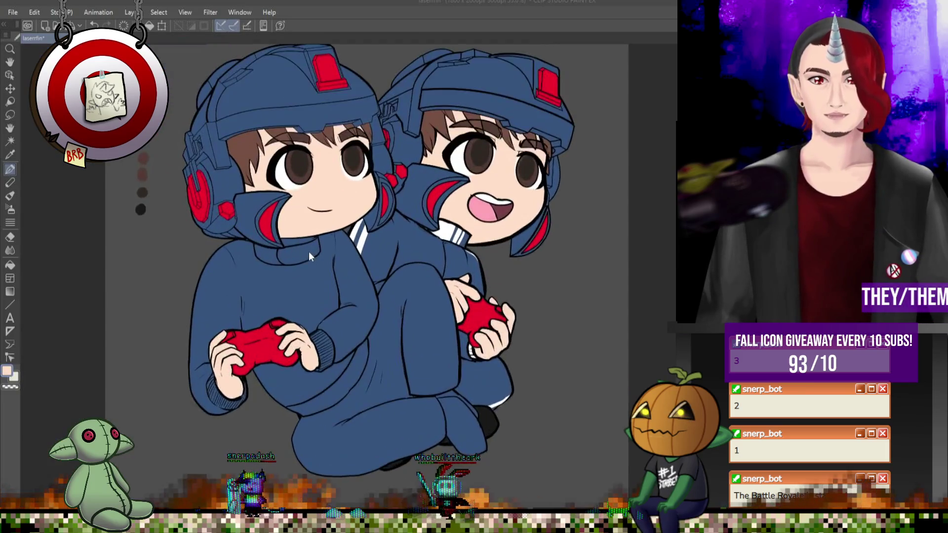
{"action": "key", "text": "x"}
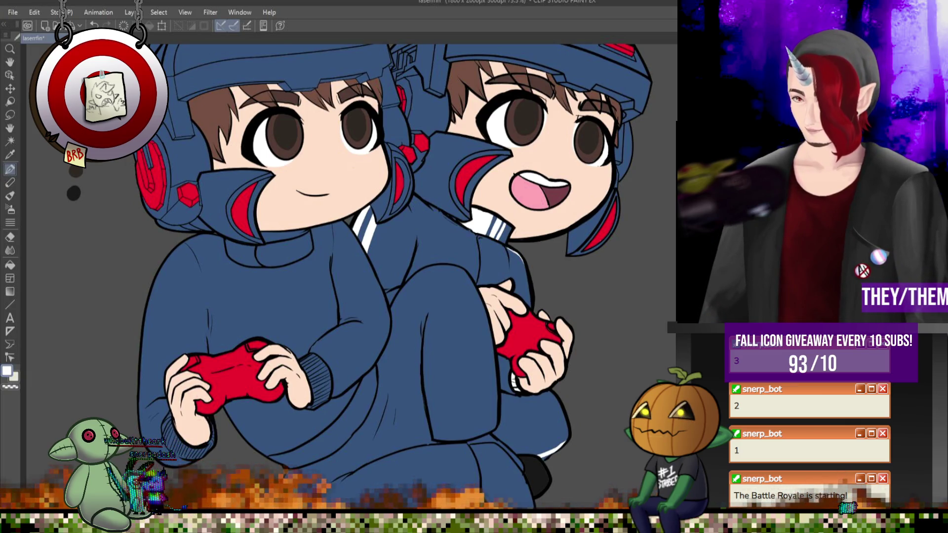
{"action": "key", "text": "ctrl+z"}
{"action": "key", "text": "ctrl+y"}
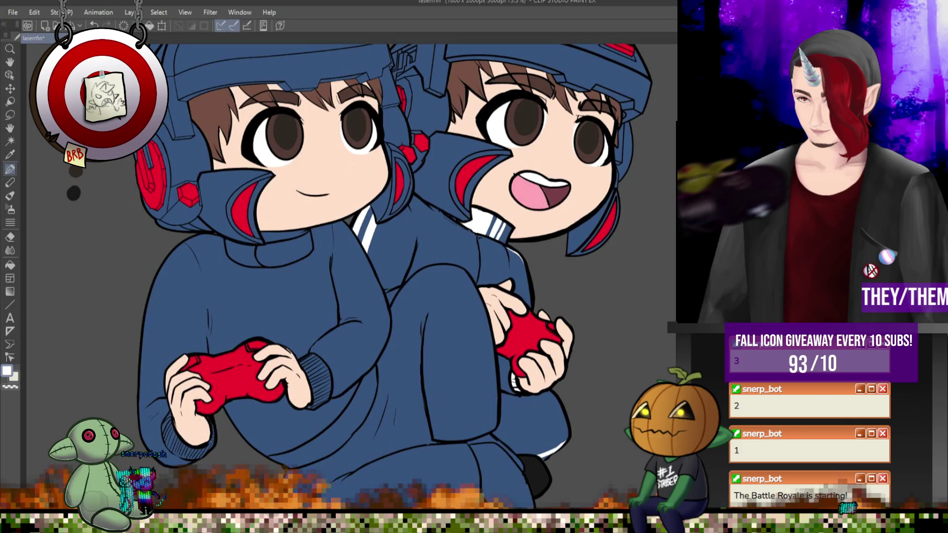
{"action": "scroll", "coordinate": [305, 374], "scroll_direction": "down", "scroll_amount": 3}
{"action": "scroll", "coordinate": [305, 374], "scroll_direction": "up", "scroll_amount": 5}
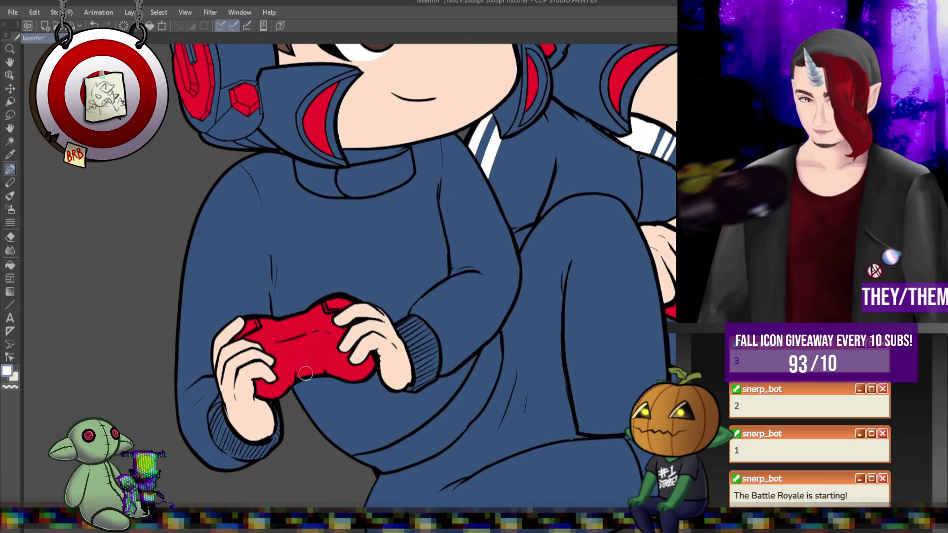
{"action": "mouse_move", "coordinate": [421, 369]}
{"action": "left_mouse_down"}
{"action": "mouse_move", "coordinate": [416, 340]}
{"action": "mouse_move", "coordinate": [414, 382]}
{"action": "mouse_move", "coordinate": [432, 375]}
{"action": "left_mouse_up"}
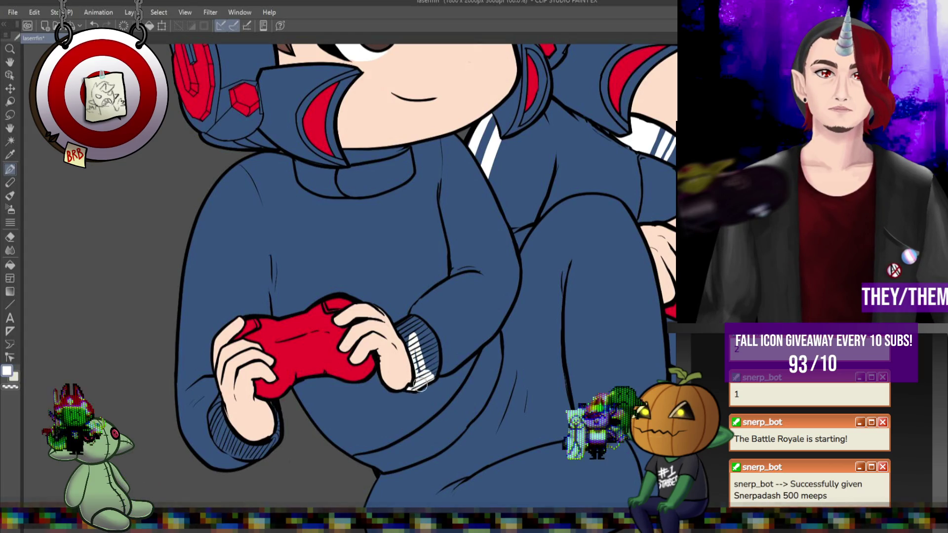
{"action": "mouse_move", "coordinate": [421, 330]}
{"action": "left_mouse_down"}
{"action": "mouse_move", "coordinate": [434, 356]}
{"action": "mouse_move", "coordinate": [413, 322]}
{"action": "mouse_move", "coordinate": [425, 331]}
{"action": "mouse_move", "coordinate": [409, 378]}
{"action": "left_mouse_up"}
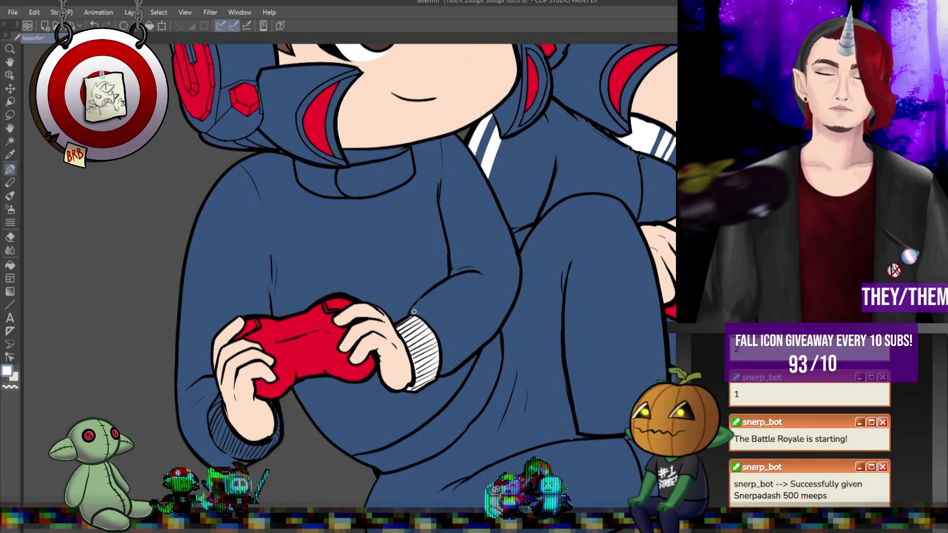
Step: Draw a black zipper line down the top's front from the collar
{"action": "key", "text": "x"}
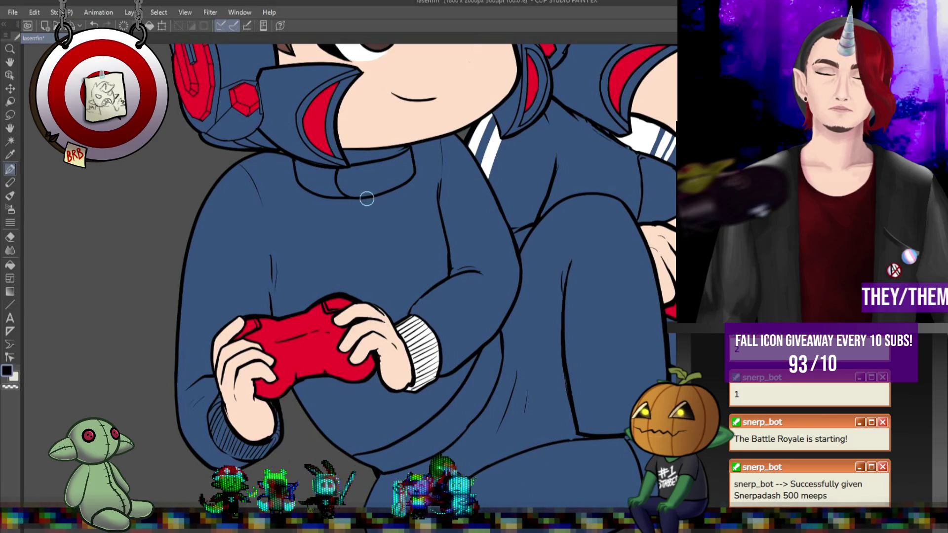
{"action": "left_click_drag", "start_coordinate": [355, 227], "coordinate": [367, 281]}
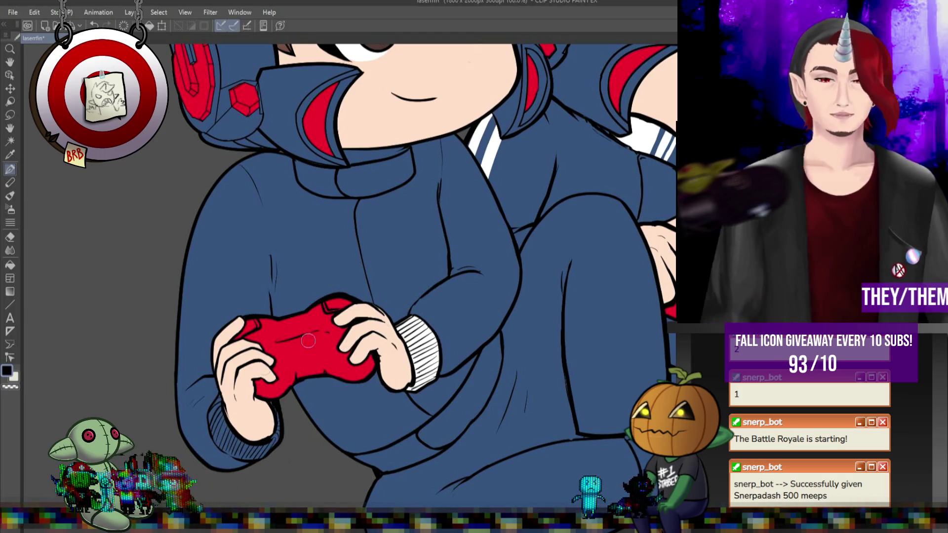
{"action": "scroll", "coordinate": [464, 208], "scroll_direction": "down", "scroll_amount": 5}
Step: Hatch the left sleeve cuff white and draw a long white stripe down that sleeve
{"action": "scroll", "coordinate": [464, 209], "scroll_direction": "up", "scroll_amount": 2}
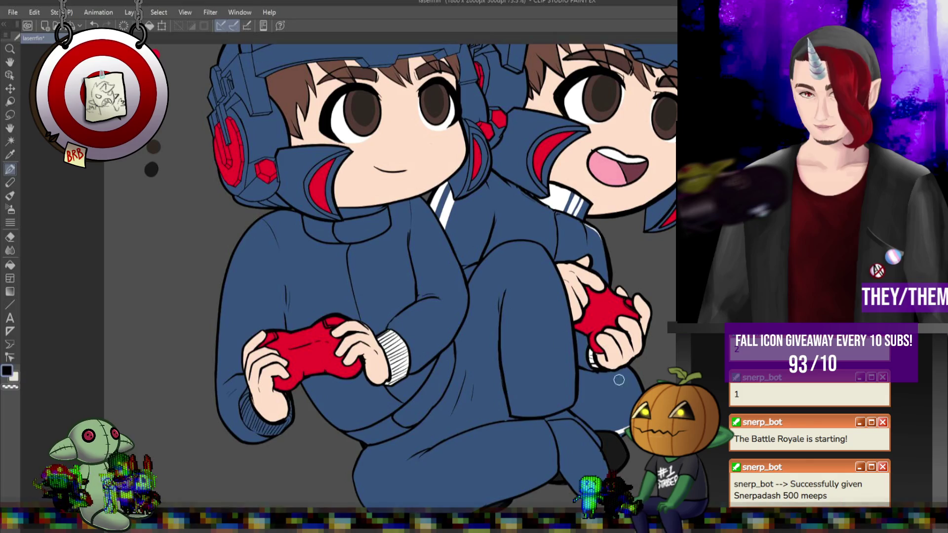
{"action": "key", "text": "x"}
{"action": "scroll", "coordinate": [382, 354], "scroll_direction": "down", "scroll_amount": 2}
{"action": "scroll", "coordinate": [382, 355], "scroll_direction": "up", "scroll_amount": 3}
{"action": "scroll", "coordinate": [382, 355], "scroll_direction": "down", "scroll_amount": 2}
{"action": "scroll", "coordinate": [290, 421], "scroll_direction": "up", "scroll_amount": 3}
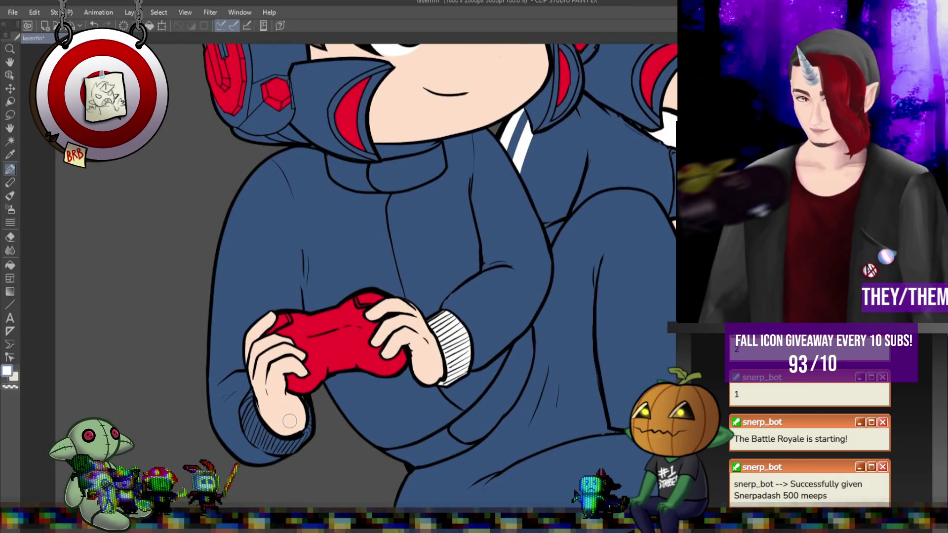
{"action": "left_click_drag", "start_coordinate": [243, 410], "coordinate": [256, 439]}
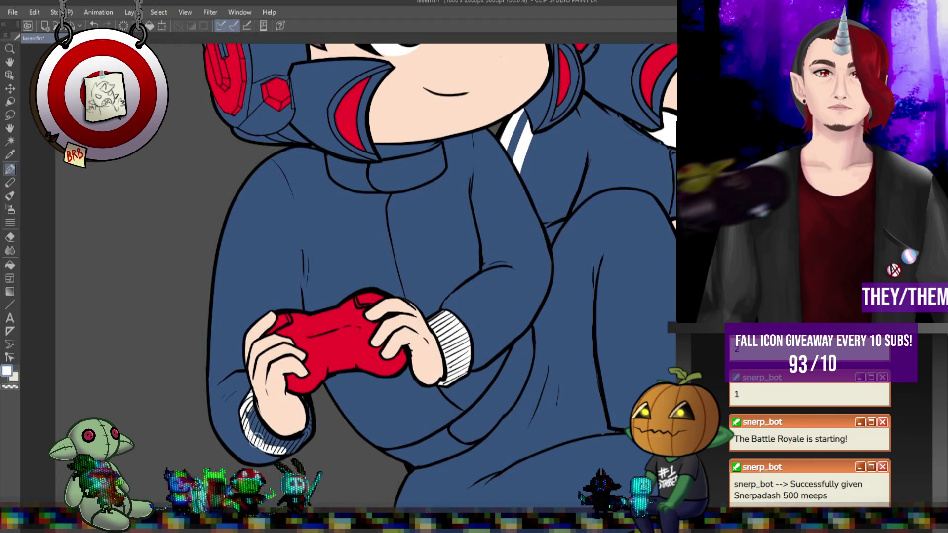
{"action": "mouse_move", "coordinate": [250, 402]}
{"action": "left_mouse_down"}
{"action": "mouse_move", "coordinate": [255, 430]}
{"action": "mouse_move", "coordinate": [275, 438]}
{"action": "mouse_move", "coordinate": [305, 433]}
{"action": "mouse_move", "coordinate": [316, 410]}
{"action": "left_mouse_up"}
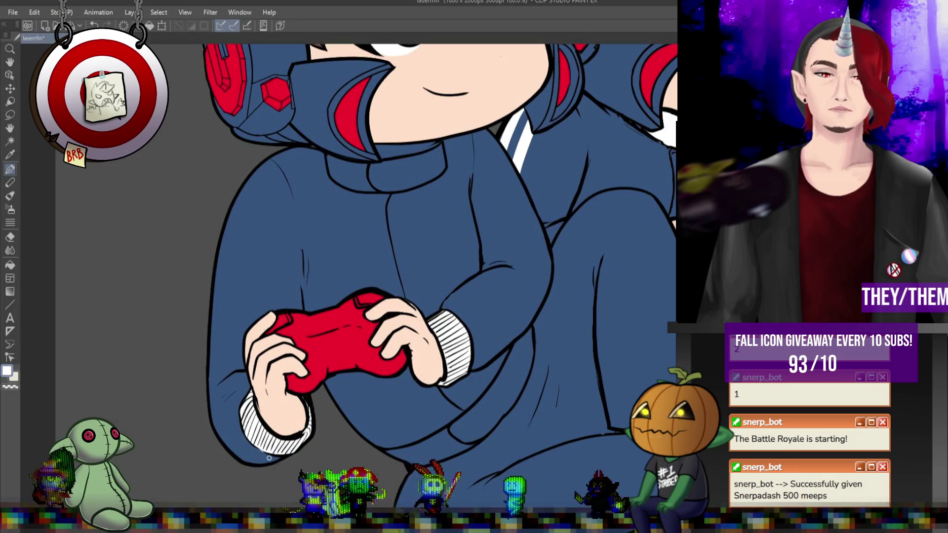
{"action": "mouse_move", "coordinate": [278, 171]}
{"action": "left_mouse_down"}
{"action": "mouse_move", "coordinate": [243, 209]}
{"action": "mouse_move", "coordinate": [218, 323]}
{"action": "mouse_move", "coordinate": [211, 388]}
{"action": "mouse_move", "coordinate": [242, 425]}
{"action": "left_mouse_up"}
{"action": "left_click_drag", "start_coordinate": [273, 167], "coordinate": [225, 222]}
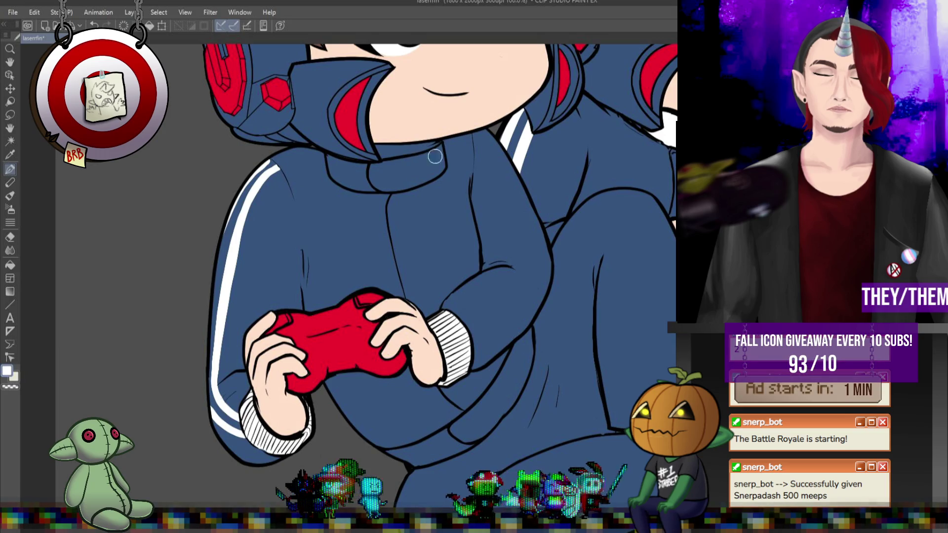
Step: Paint white stripes on the left character's collar band and fill the rest white
{"action": "mouse_move", "coordinate": [422, 157]}
{"action": "left_mouse_down"}
{"action": "mouse_move", "coordinate": [425, 184]}
{"action": "mouse_move", "coordinate": [410, 188]}
{"action": "mouse_move", "coordinate": [375, 163]}
{"action": "mouse_move", "coordinate": [373, 187]}
{"action": "mouse_move", "coordinate": [368, 178]}
{"action": "mouse_move", "coordinate": [406, 180]}
{"action": "mouse_move", "coordinate": [377, 171]}
{"action": "mouse_move", "coordinate": [418, 184]}
{"action": "left_mouse_up"}
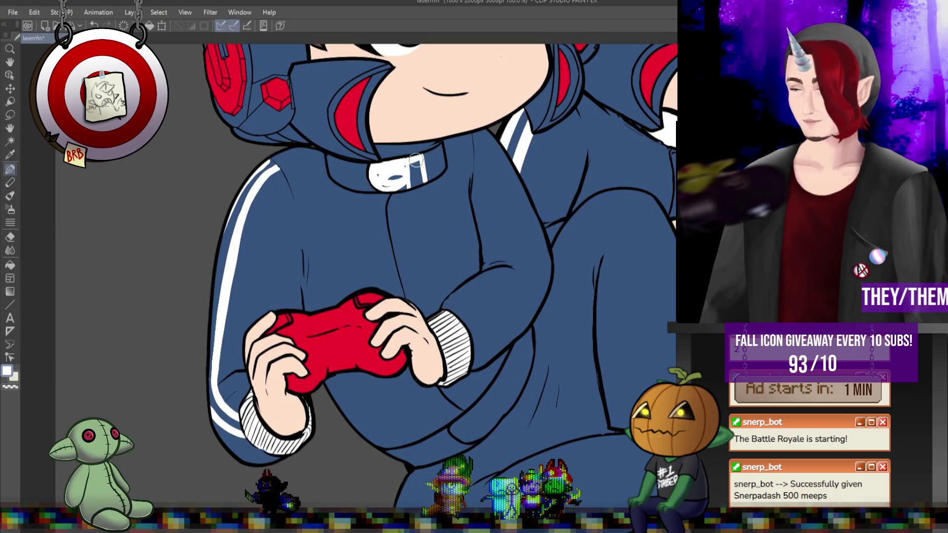
{"action": "left_click_drag", "start_coordinate": [413, 159], "coordinate": [422, 180]}
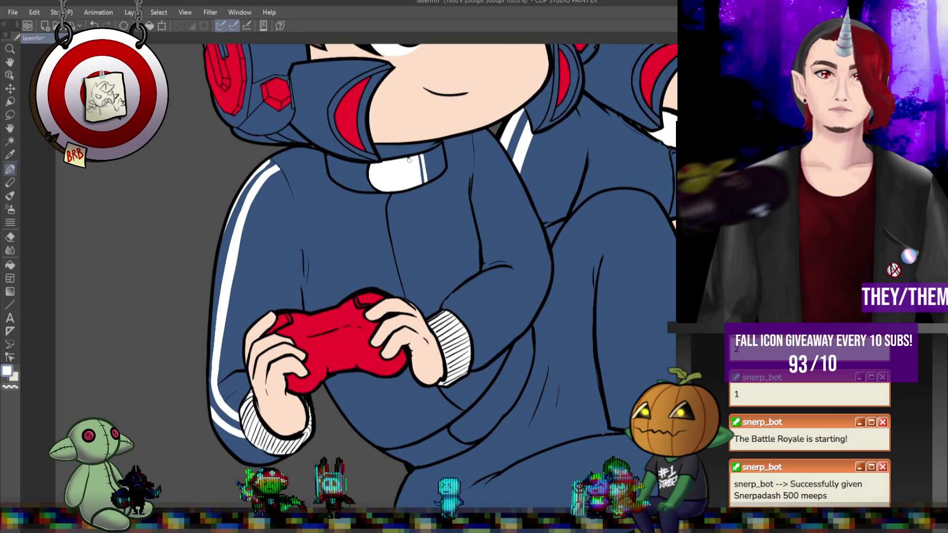
{"action": "middle_click", "coordinate": [408, 162]}
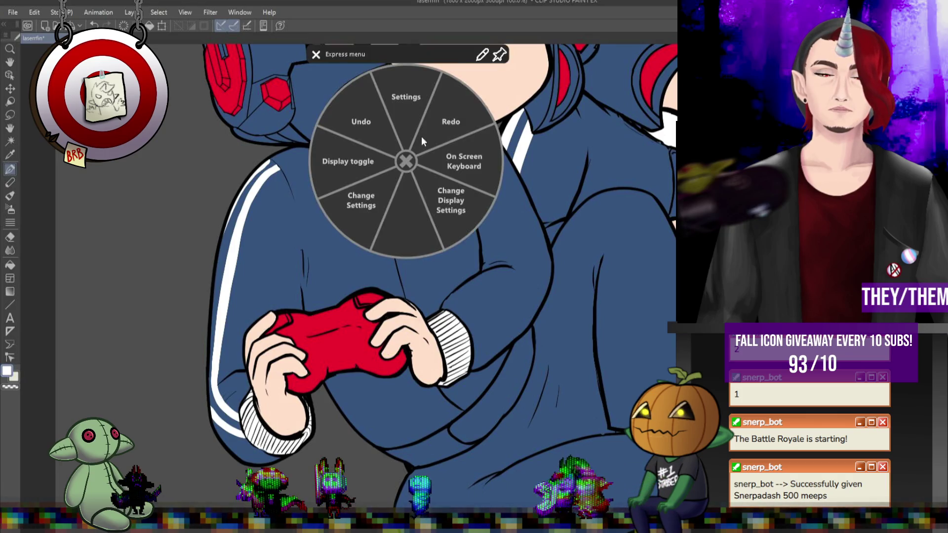
{"action": "left_click", "coordinate": [315, 54]}
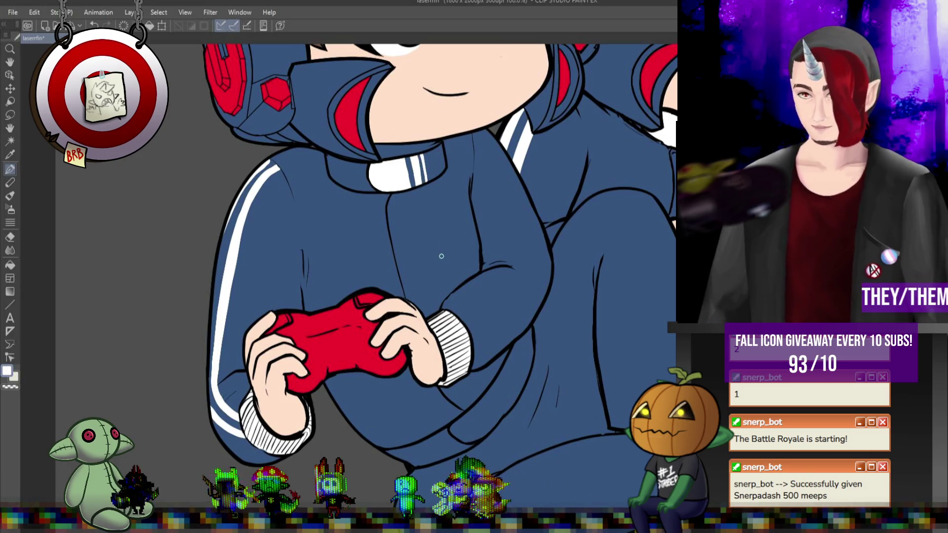
{"action": "scroll", "coordinate": [442, 256], "scroll_direction": "down", "scroll_amount": 2}
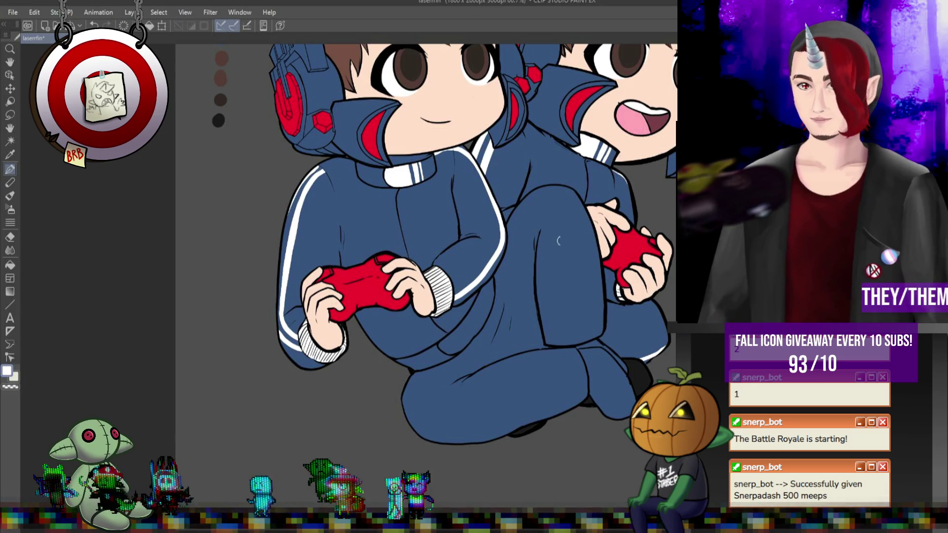
Step: Paint white stripes down the right character's trouser leg and along the lower leg curve
{"action": "scroll", "coordinate": [546, 246], "scroll_direction": "down", "scroll_amount": 5}
{"action": "scroll", "coordinate": [667, 217], "scroll_direction": "up", "scroll_amount": 2}
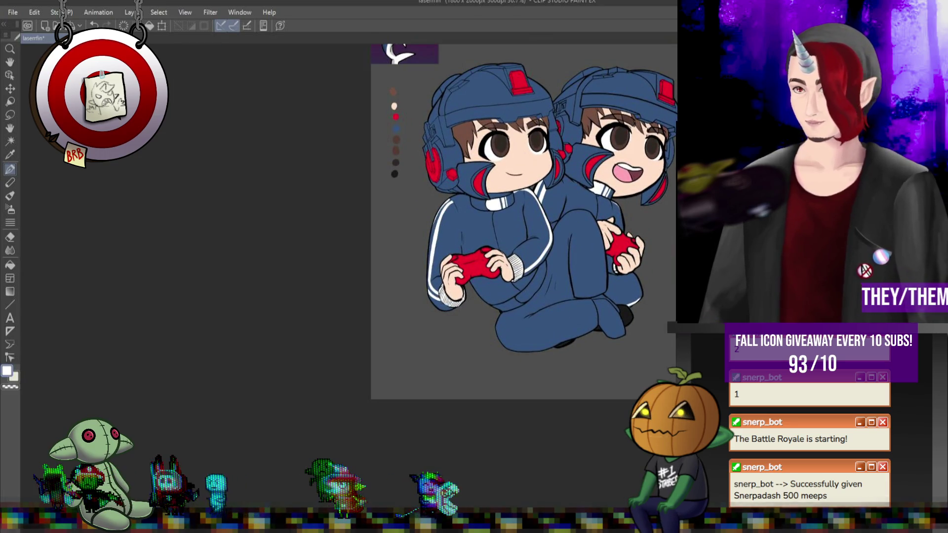
{"action": "scroll", "coordinate": [558, 279], "scroll_direction": "down", "scroll_amount": 1}
{"action": "scroll", "coordinate": [558, 279], "scroll_direction": "up", "scroll_amount": 2}
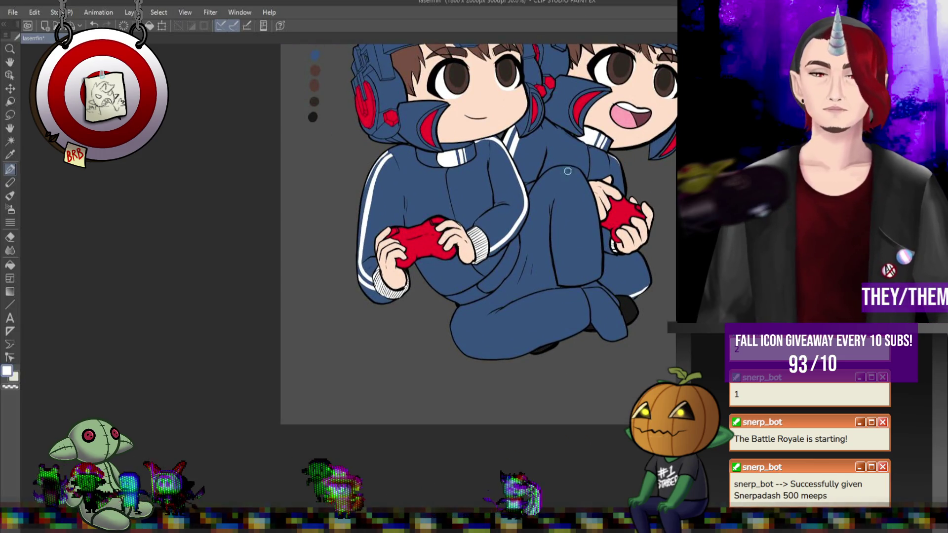
{"action": "mouse_move", "coordinate": [540, 180]}
{"action": "left_mouse_down"}
{"action": "mouse_move", "coordinate": [582, 177]}
{"action": "mouse_move", "coordinate": [598, 282]}
{"action": "left_mouse_up"}
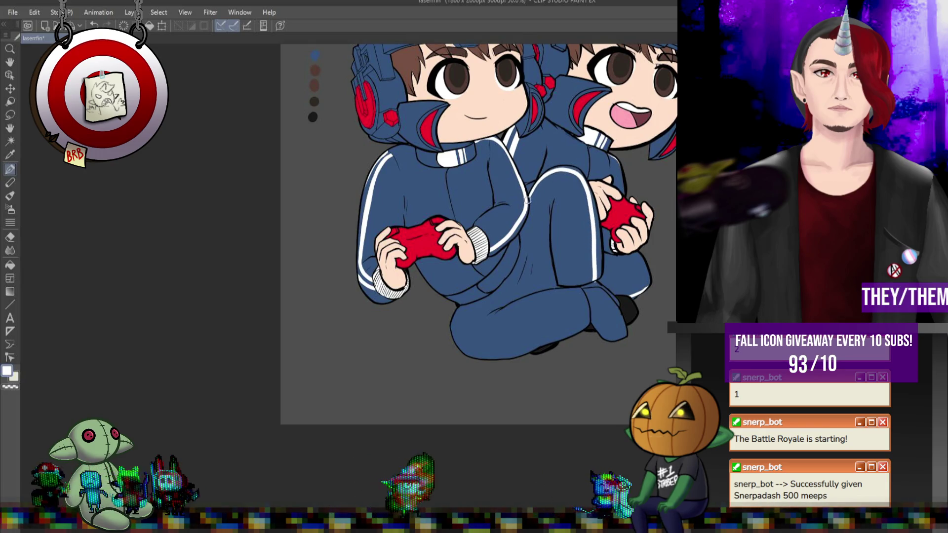
{"action": "mouse_move", "coordinate": [547, 173]}
{"action": "left_mouse_down"}
{"action": "mouse_move", "coordinate": [572, 174]}
{"action": "mouse_move", "coordinate": [585, 197]}
{"action": "mouse_move", "coordinate": [595, 265]}
{"action": "left_mouse_up"}
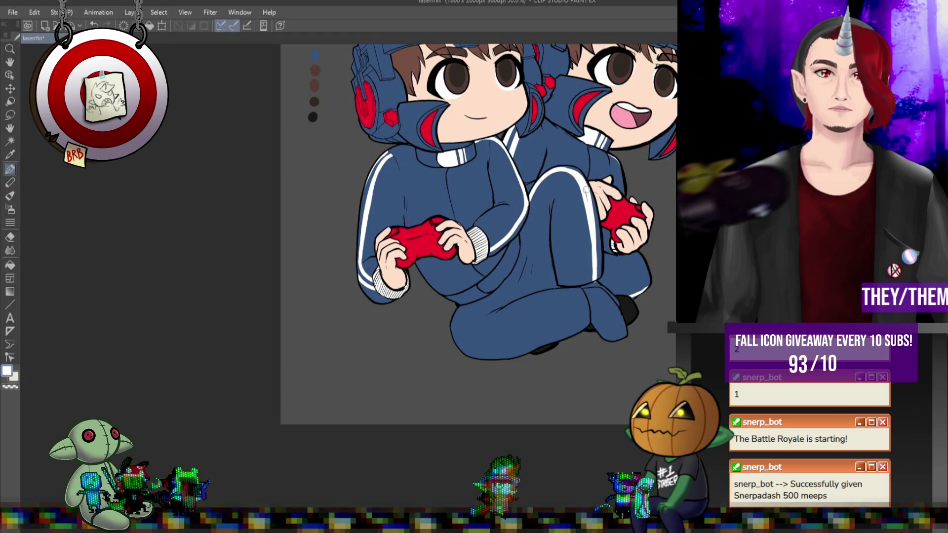
{"action": "left_click_drag", "start_coordinate": [591, 232], "coordinate": [593, 269]}
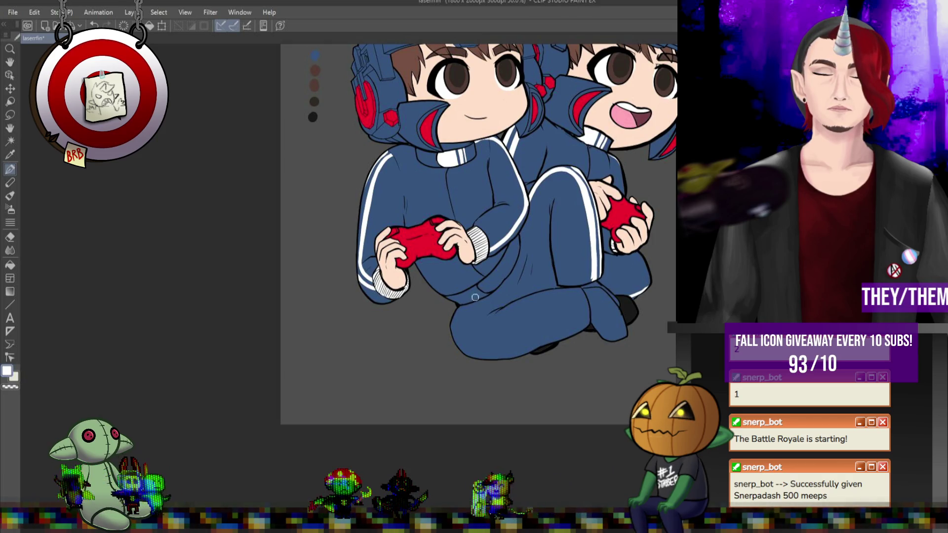
{"action": "mouse_move", "coordinate": [453, 312]}
{"action": "left_mouse_down"}
{"action": "mouse_move", "coordinate": [497, 355]}
{"action": "mouse_move", "coordinate": [551, 336]}
{"action": "left_mouse_up"}
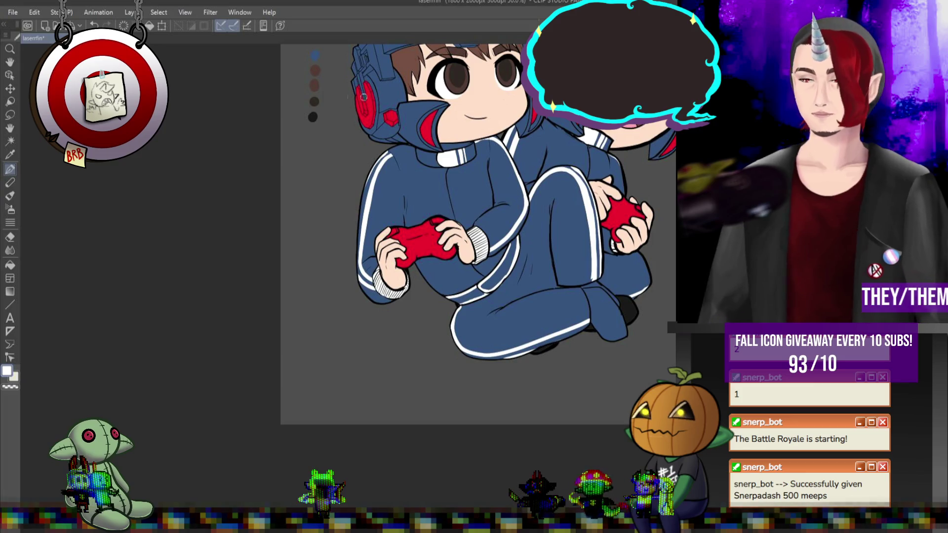
{"action": "scroll", "coordinate": [522, 242], "scroll_direction": "down", "scroll_amount": 5}
{"action": "scroll", "coordinate": [521, 242], "scroll_direction": "up", "scroll_amount": 3}
{"action": "scroll", "coordinate": [489, 254], "scroll_direction": "up", "scroll_amount": 2}
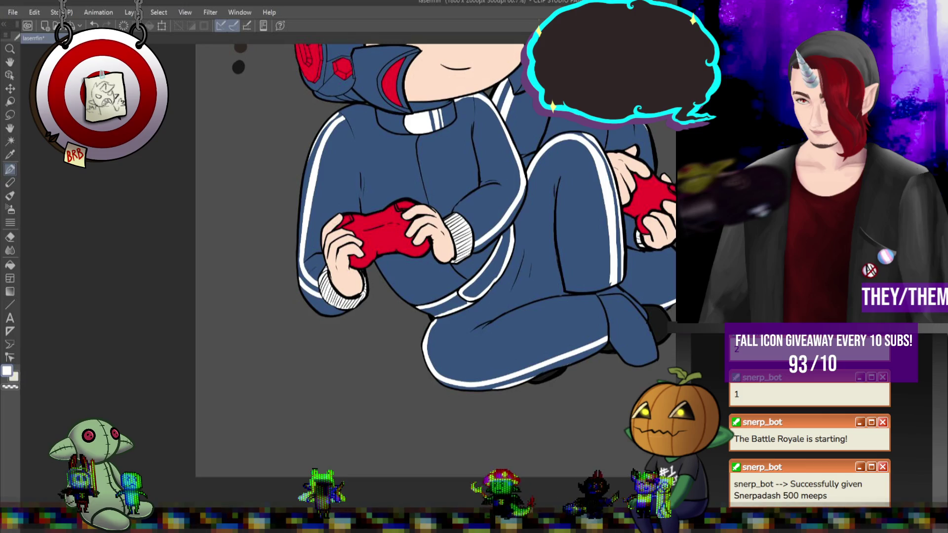
{"action": "key", "text": "ctrl+z"}
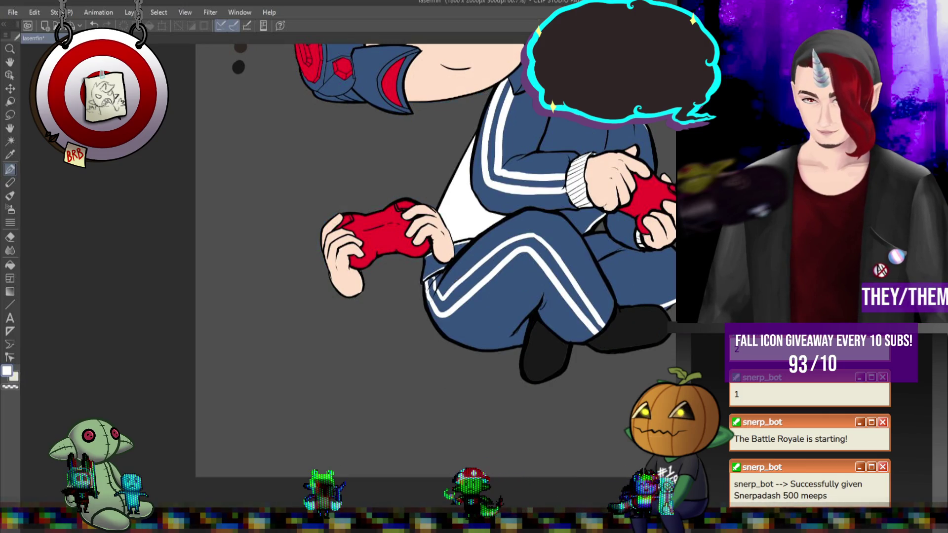
{"action": "key", "text": "ctrl+y"}
{"action": "scroll", "coordinate": [455, 269], "scroll_direction": "up", "scroll_amount": 3}
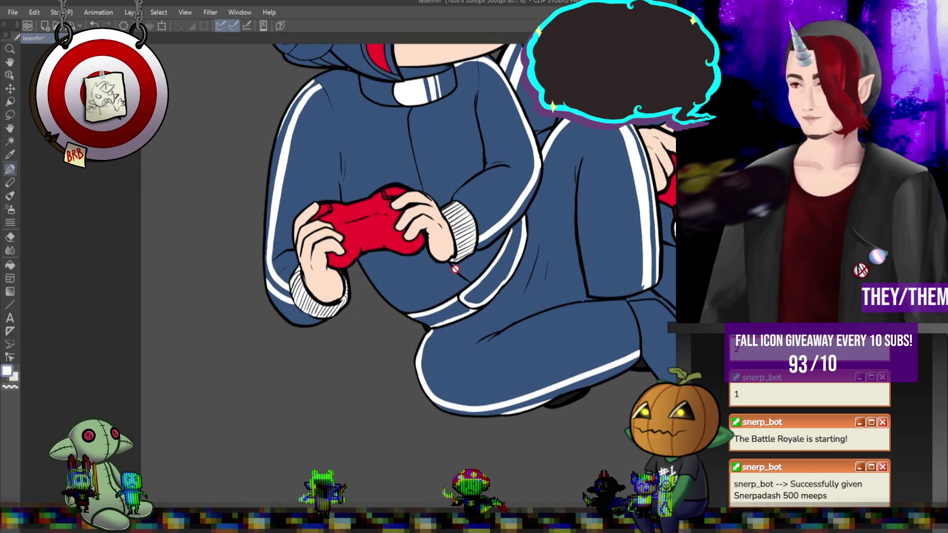
{"action": "scroll", "coordinate": [455, 269], "scroll_direction": "down", "scroll_amount": 3}
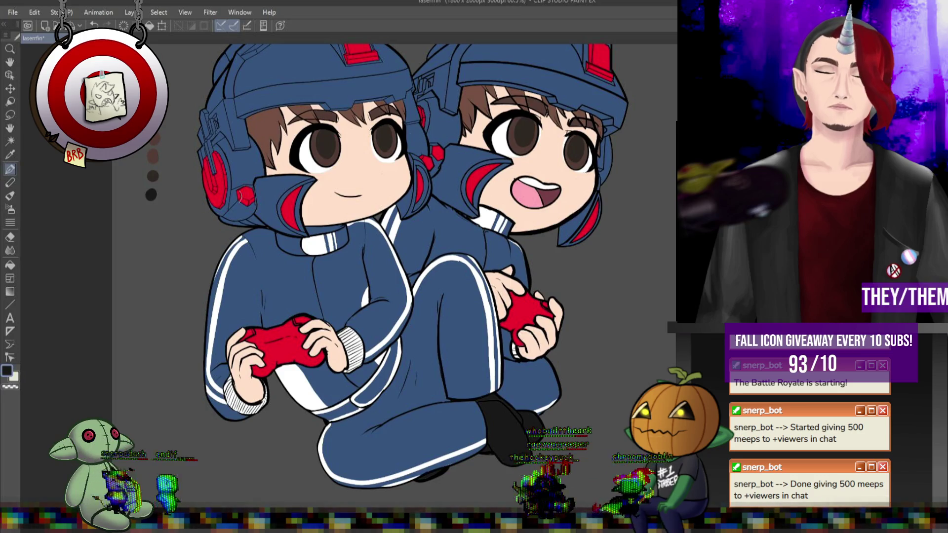
{"action": "scroll", "coordinate": [337, 281], "scroll_direction": "down", "scroll_amount": 3}
{"action": "scroll", "coordinate": [338, 281], "scroll_direction": "up", "scroll_amount": 3}
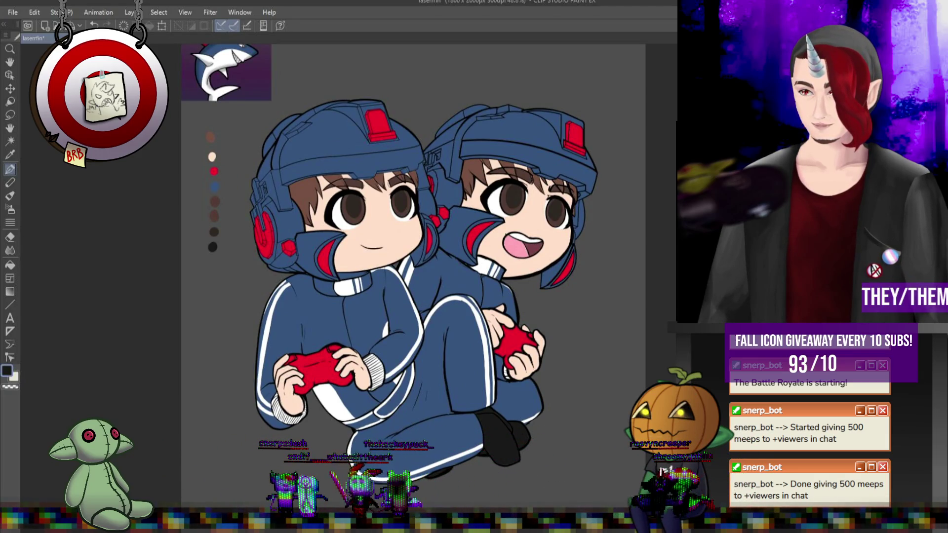
{"action": "scroll", "coordinate": [332, 224], "scroll_direction": "down", "scroll_amount": 2}
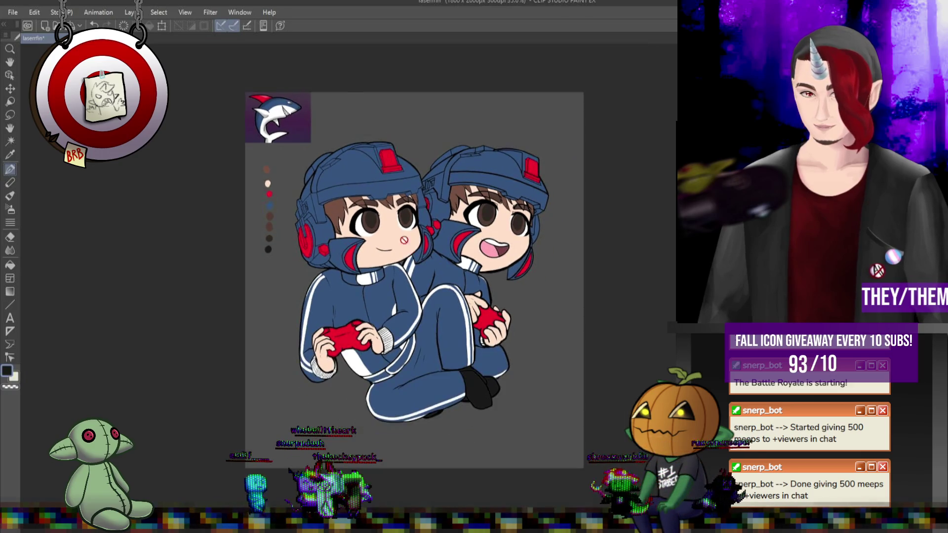
{"action": "scroll", "coordinate": [333, 223], "scroll_direction": "up", "scroll_amount": 3}
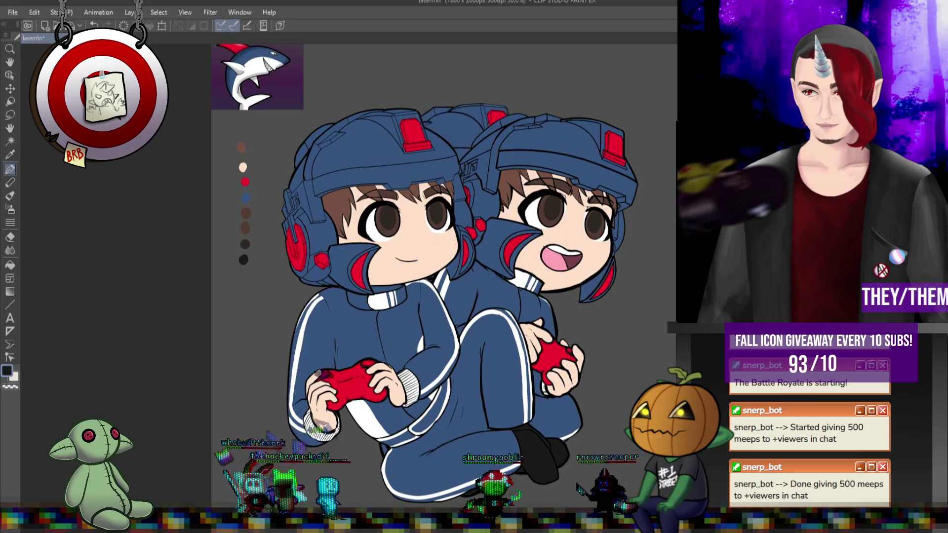
{"action": "key", "text": "ctrl+z"}
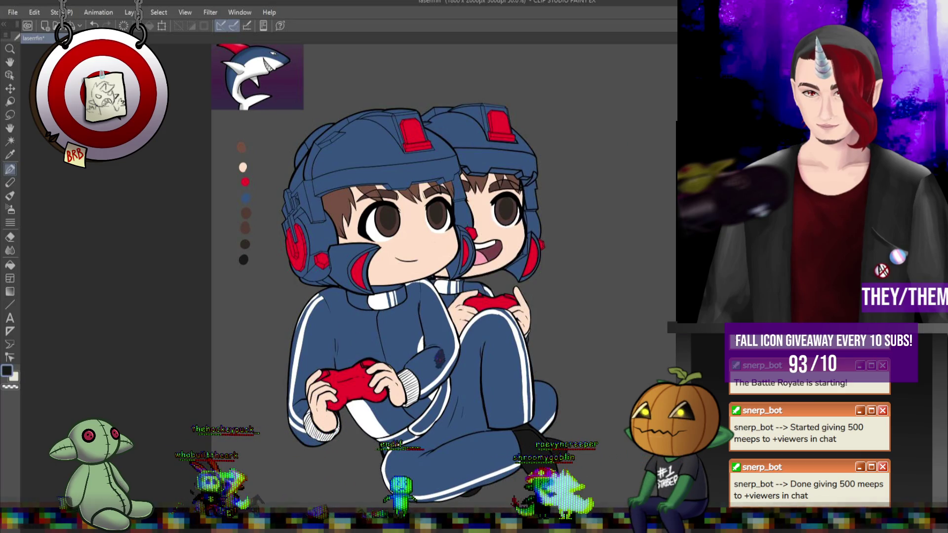
{"action": "key", "text": "ctrl+y"}
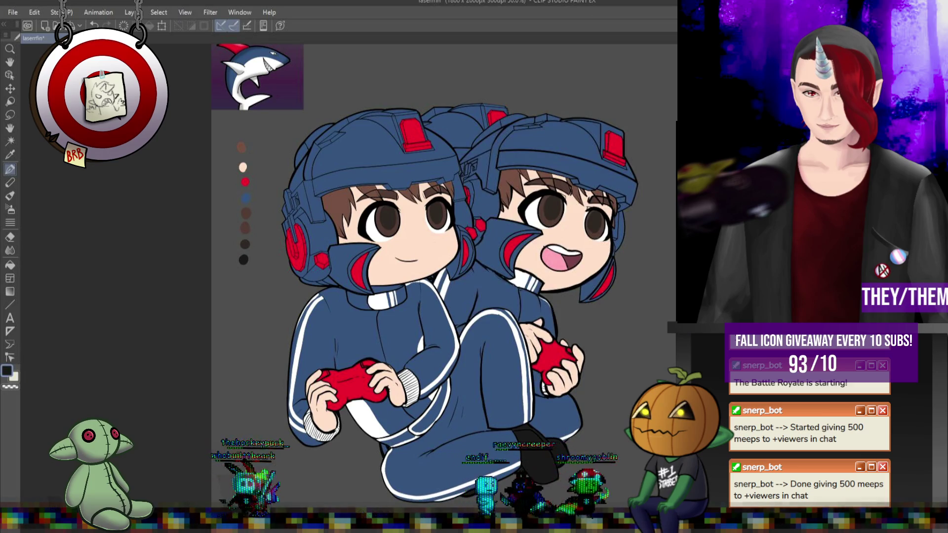
{"action": "key", "text": "ctrl+z"}
{"action": "key", "text": "ctrl+z"}
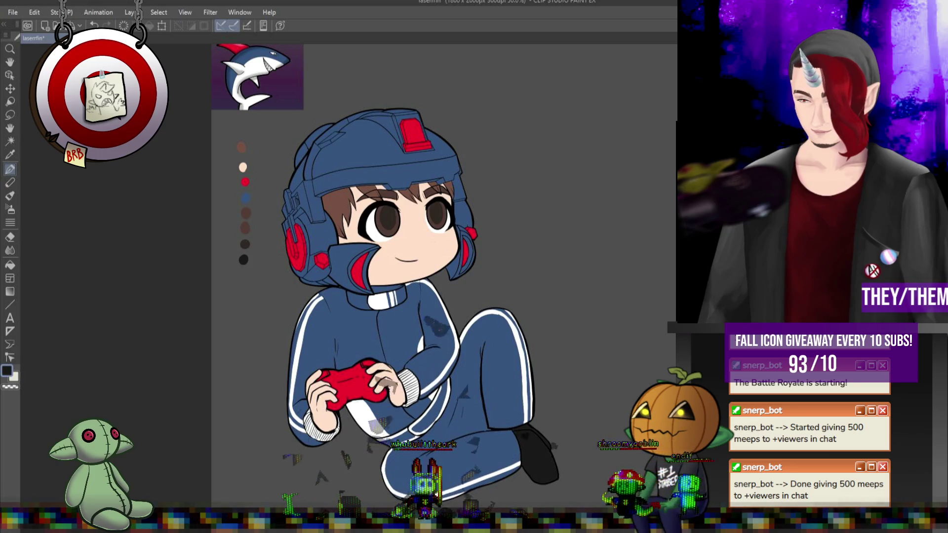
{"action": "key", "text": "ctrl+z"}
{"action": "key", "text": "ctrl+y"}
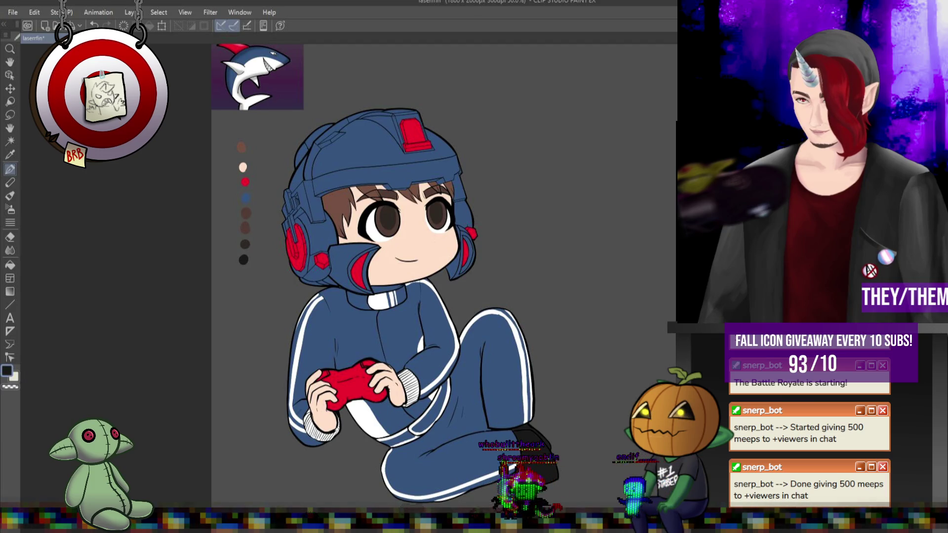
{"action": "key", "text": "ctrl+z"}
{"action": "key", "text": "ctrl+y"}
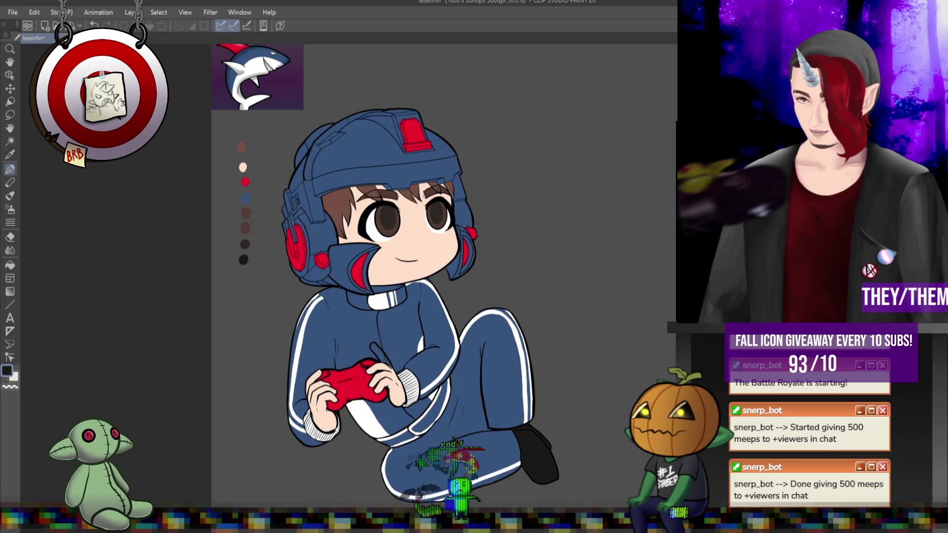
Step: Paint the thumb on the red controller peach, then pick black for outlines
{"action": "scroll", "coordinate": [424, 332], "scroll_direction": "down", "scroll_amount": 1}
{"action": "scroll", "coordinate": [424, 332], "scroll_direction": "up", "scroll_amount": 4}
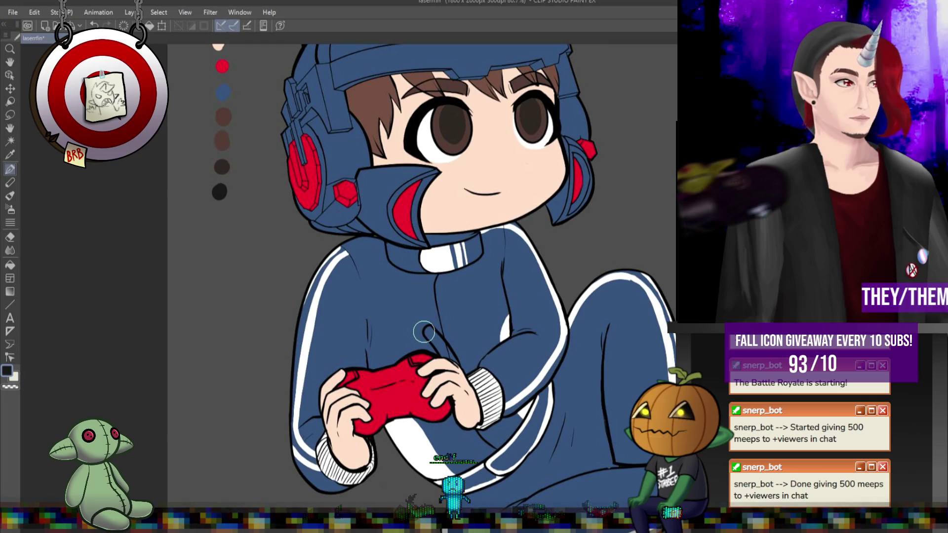
{"action": "left_click", "coordinate": [218, 46], "text": "alt"}
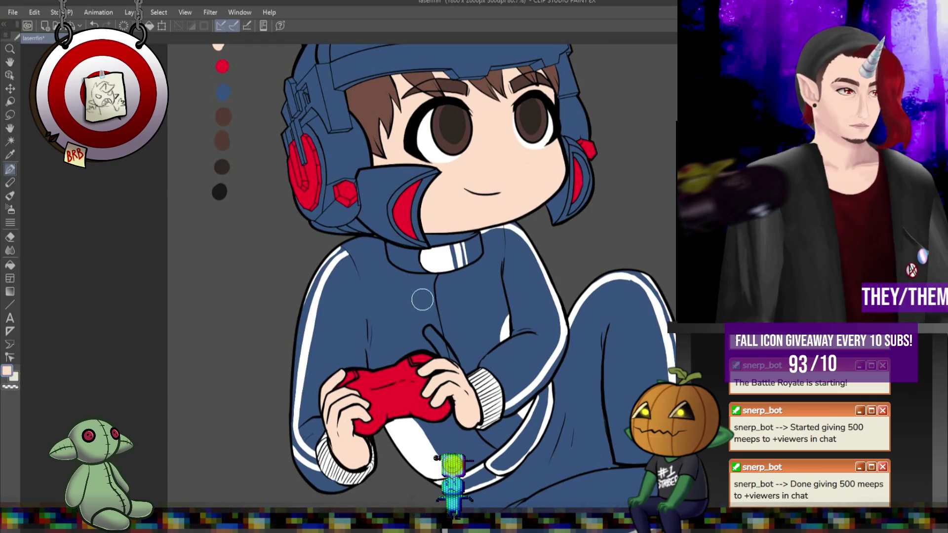
{"action": "left_click_drag", "start_coordinate": [431, 333], "coordinate": [452, 365]}
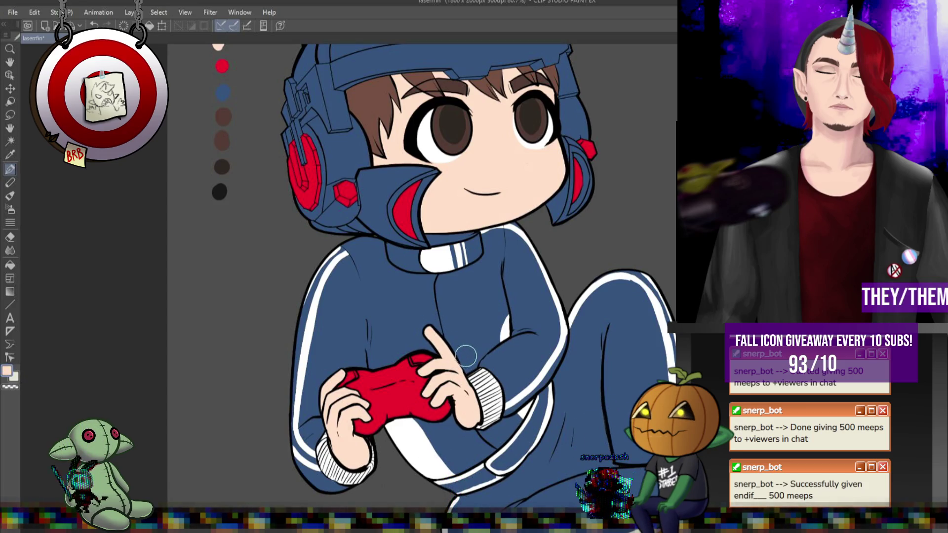
{"action": "left_click", "coordinate": [438, 354], "text": "alt"}
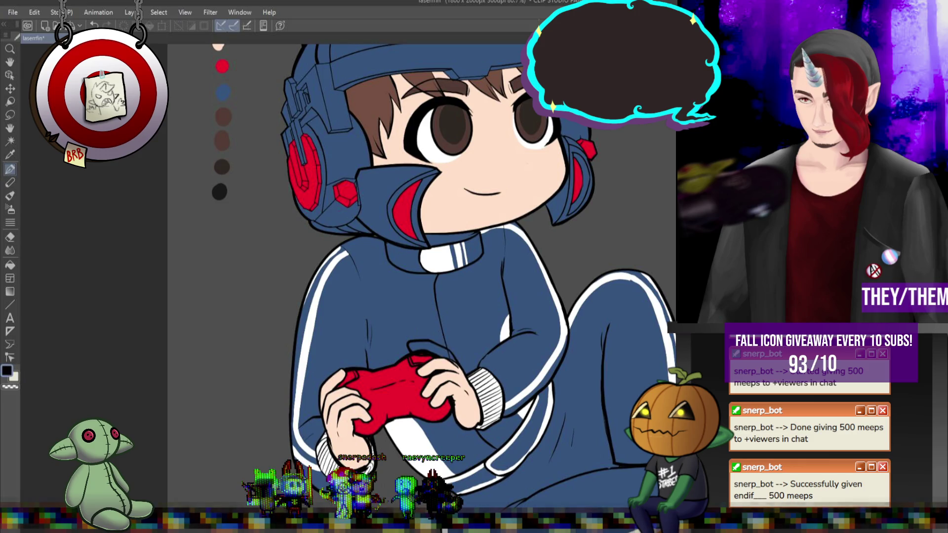
{"action": "scroll", "coordinate": [444, 365], "scroll_direction": "up", "scroll_amount": 5}
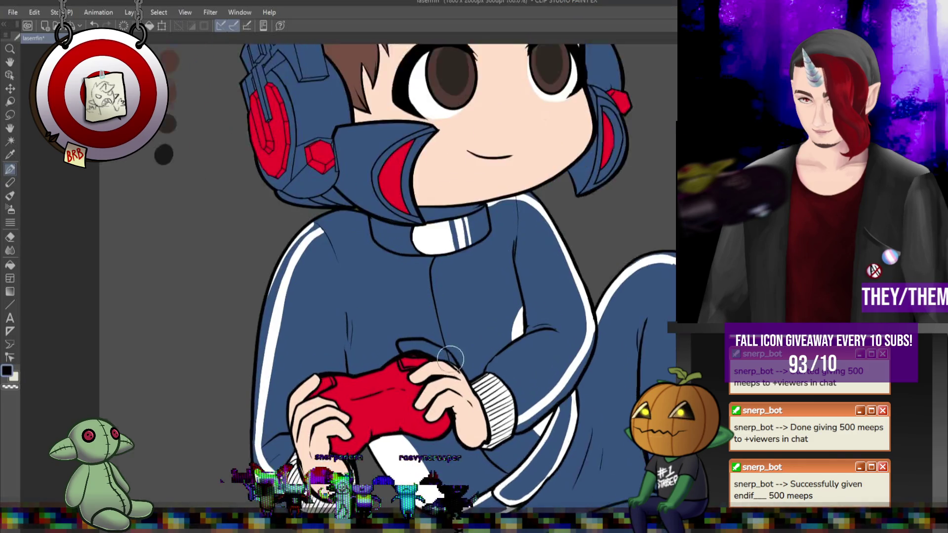
Step: Brush skin tone over the blue gap above the red controller
{"action": "left_click", "coordinate": [444, 365], "text": "alt"}
{"action": "mouse_move", "coordinate": [380, 327]}
{"action": "left_mouse_down"}
{"action": "mouse_move", "coordinate": [426, 350]}
{"action": "mouse_move", "coordinate": [396, 331]}
{"action": "left_mouse_up"}
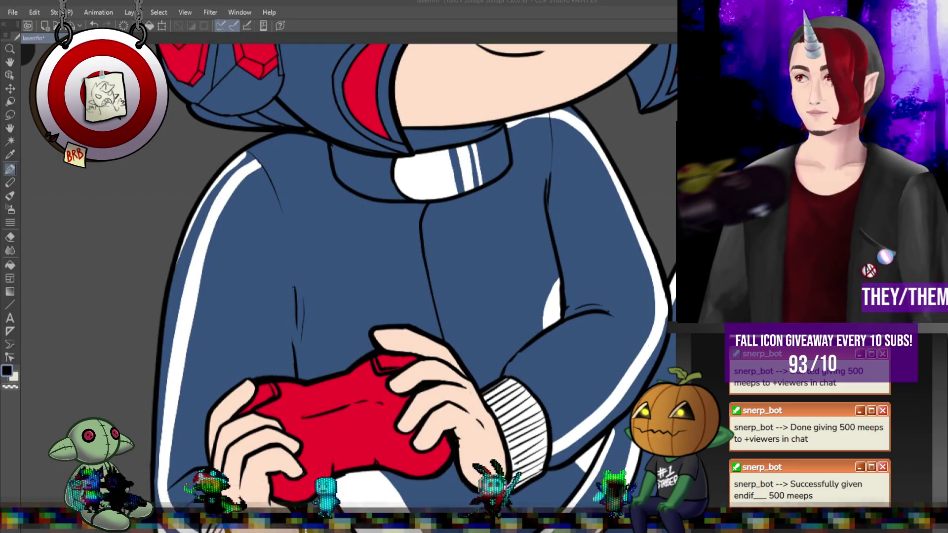
{"action": "scroll", "coordinate": [482, 375], "scroll_direction": "down", "scroll_amount": 1}
Step: Zoom out to the whole character and switch to the Eraser tool
{"action": "scroll", "coordinate": [482, 375], "scroll_direction": "down", "scroll_amount": 1}
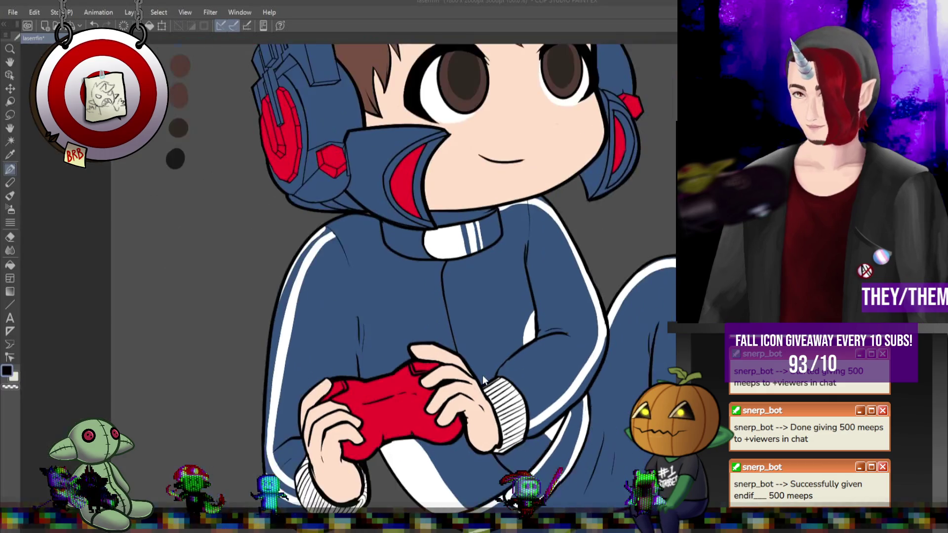
{"action": "scroll", "coordinate": [382, 402], "scroll_direction": "down", "scroll_amount": 1}
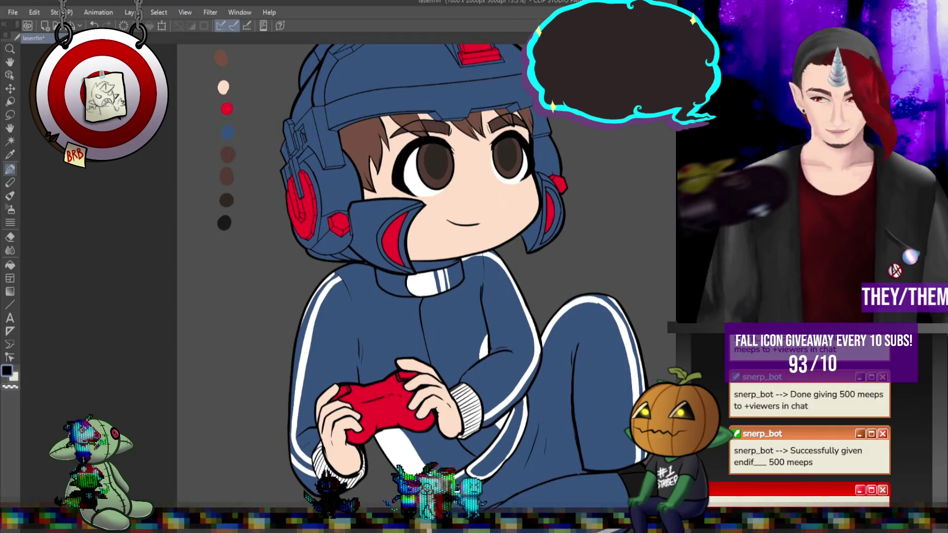
{"action": "key", "text": "e"}
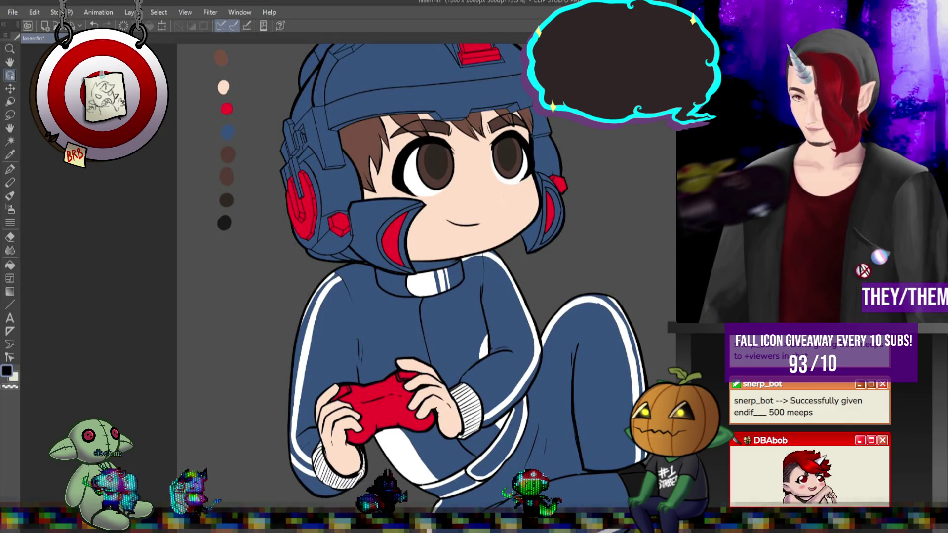
Step: Zoom the canvas out and back in to view the grinning, cross-legged version of the character
{"action": "scroll", "coordinate": [507, 322], "scroll_direction": "down", "scroll_amount": 4}
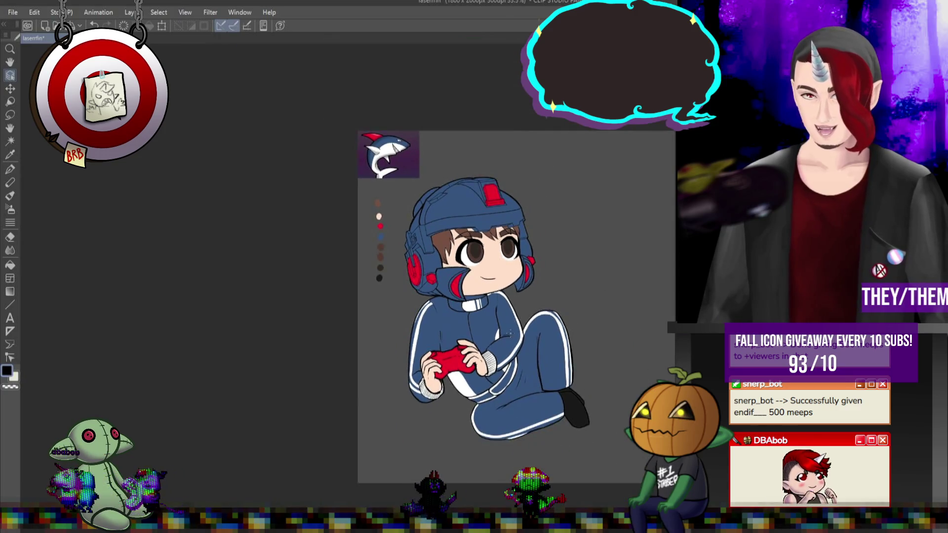
{"action": "scroll", "coordinate": [549, 235], "scroll_direction": "up", "scroll_amount": 3}
{"action": "scroll", "coordinate": [549, 235], "scroll_direction": "down", "scroll_amount": 3}
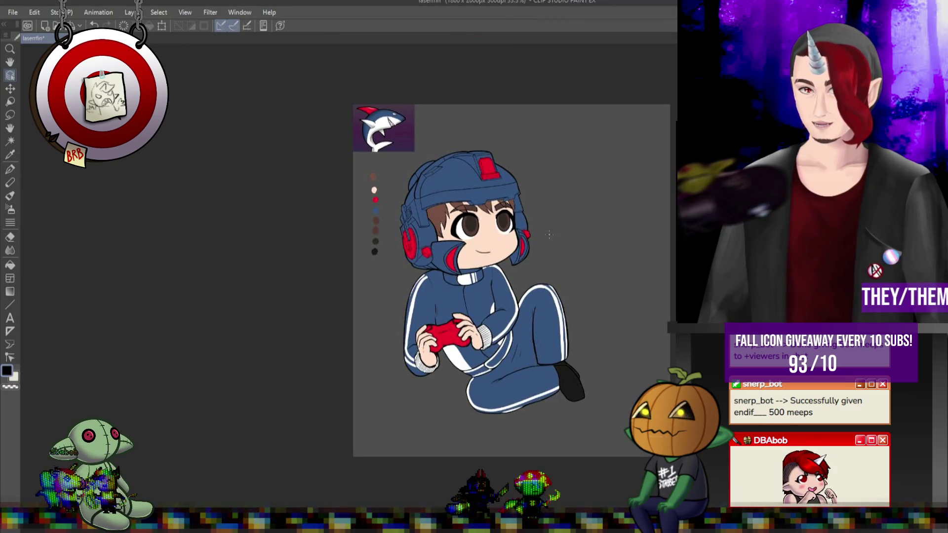
{"action": "scroll", "coordinate": [549, 234], "scroll_direction": "up", "scroll_amount": 1}
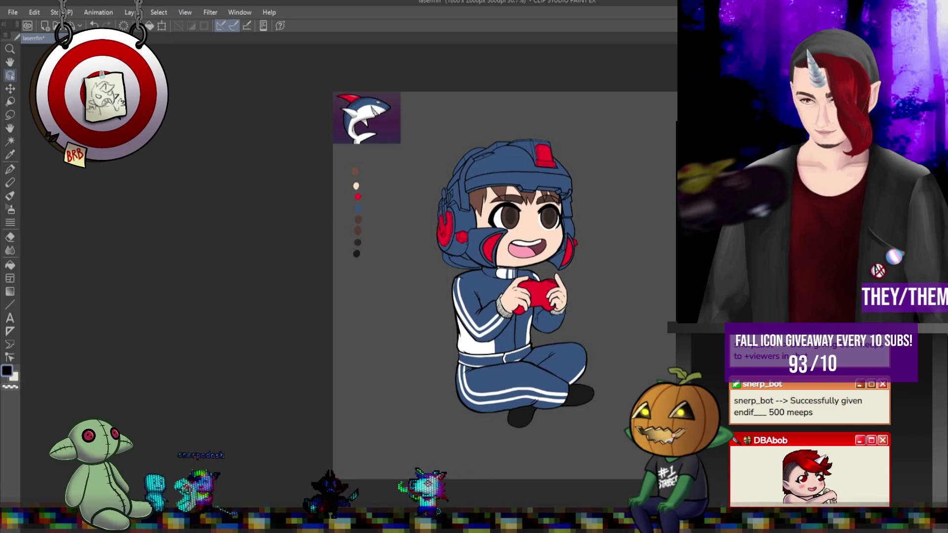
{"action": "scroll", "coordinate": [497, 187], "scroll_direction": "up", "scroll_amount": 5}
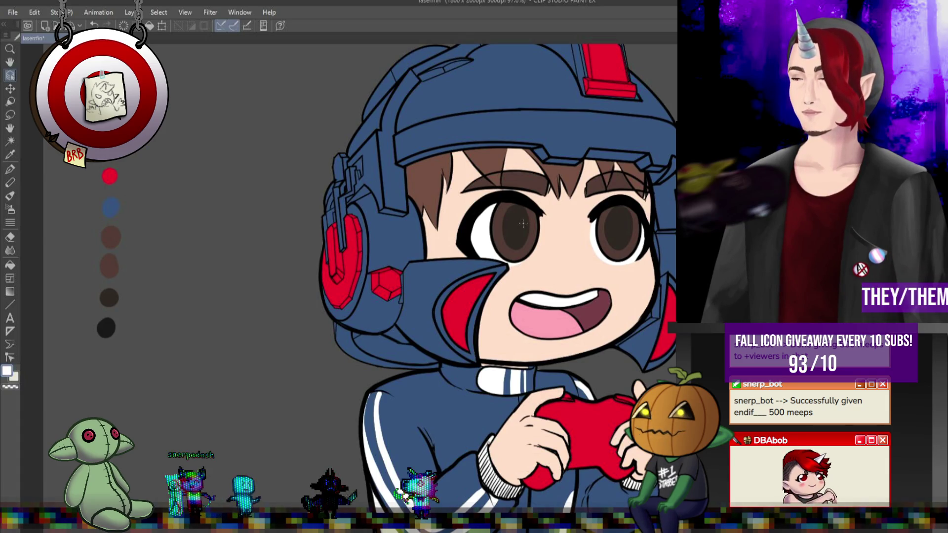
Step: Paint a small white shine in the right-hand eye with the pen, then zoom out
{"action": "left_click", "coordinate": [14, 170]}
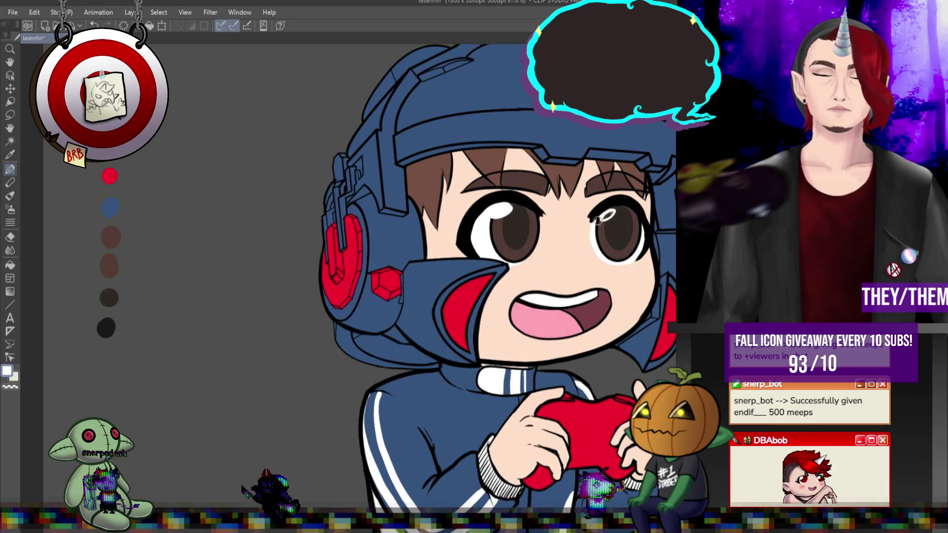
{"action": "left_click_drag", "start_coordinate": [602, 221], "coordinate": [618, 212]}
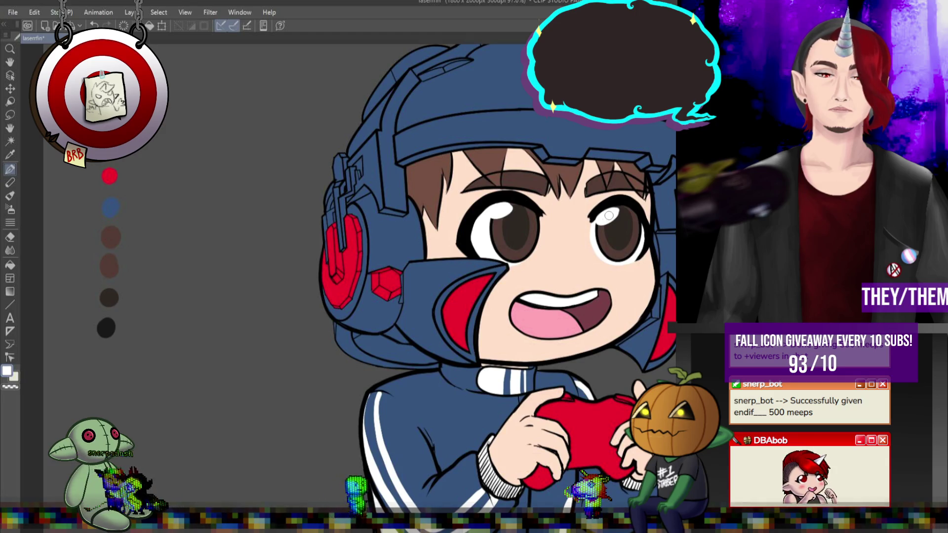
{"action": "key", "text": "ctrl+minus"}
{"action": "key", "text": "ctrl+minus"}
{"action": "key", "text": "ctrl+minus"}
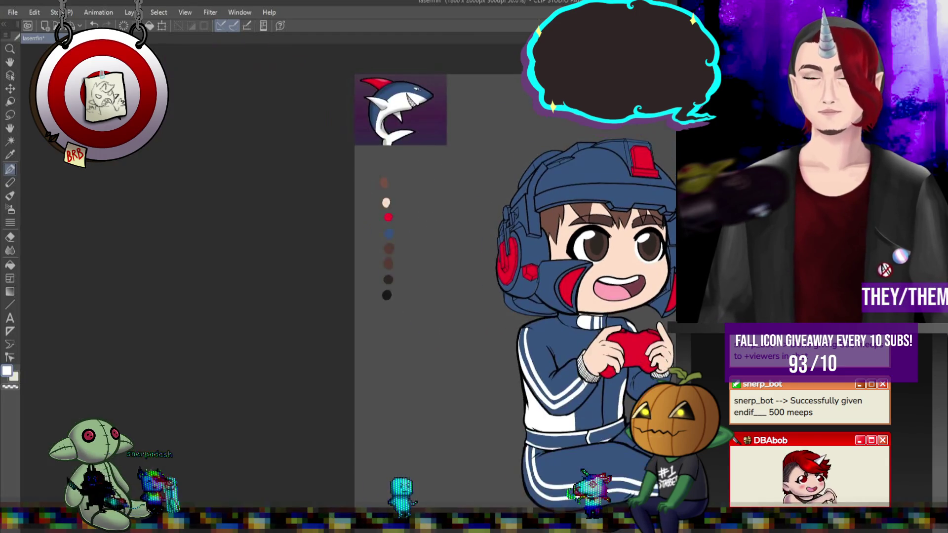
Step: Refit the canvas to the window and lay a lavender-to-blue gradient over the outfit
{"action": "key", "text": "ctrl+0"}
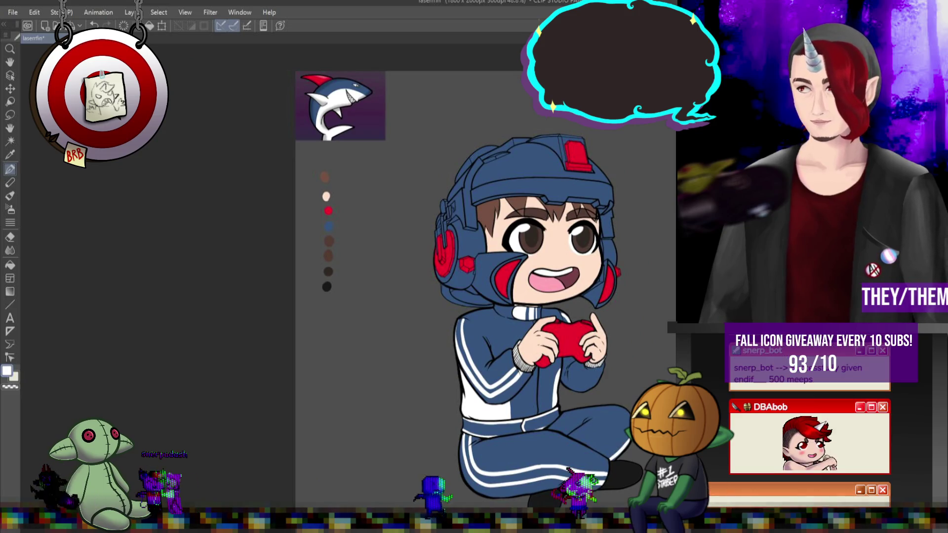
{"action": "key", "text": "ctrl+minus"}
{"action": "key", "text": "ctrl+plus"}
{"action": "key", "text": "ctrl+plus"}
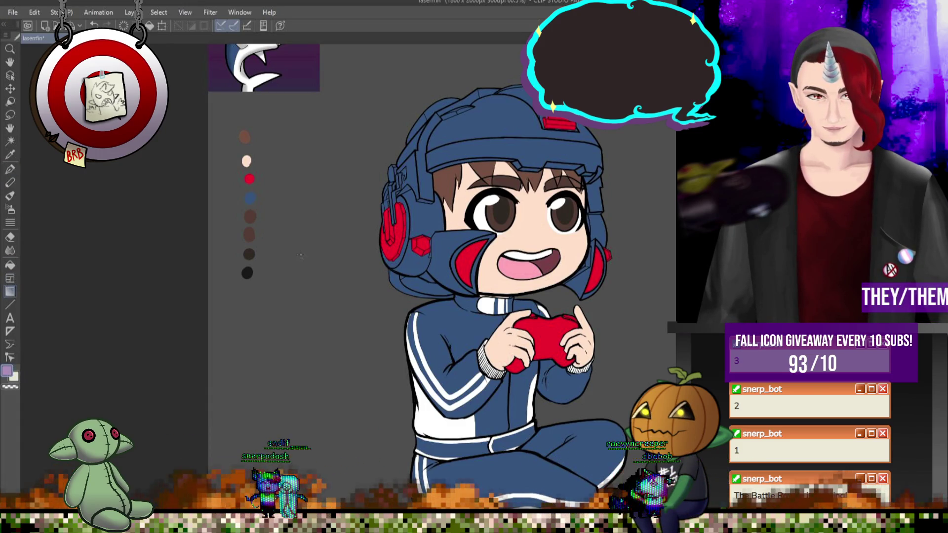
{"action": "left_click_drag", "start_coordinate": [441, 139], "coordinate": [441, 139]}
Step: Try lavender gradients over the jacket and pants, undoing the unwanted attempts
{"action": "key", "text": "ctrl+z"}
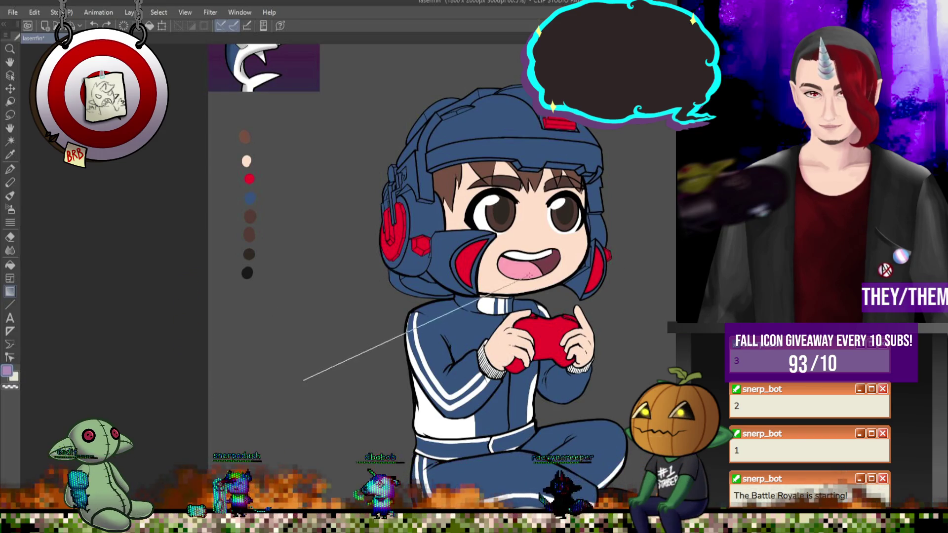
{"action": "left_click_drag", "start_coordinate": [521, 277], "coordinate": [521, 277]}
{"action": "left_click_drag", "start_coordinate": [324, 366], "coordinate": [323, 367]}
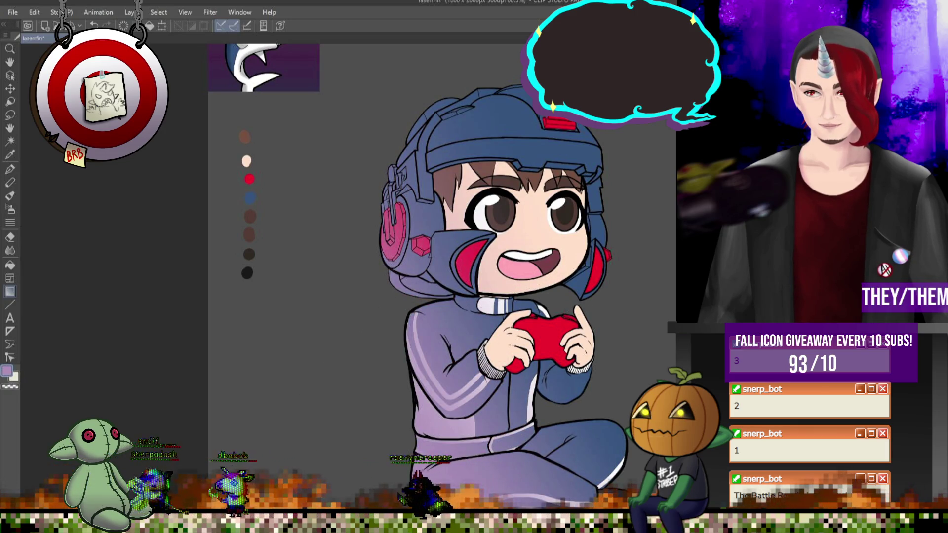
{"action": "key", "text": "ctrl+z"}
{"action": "scroll", "coordinate": [521, 296], "scroll_direction": "up", "scroll_amount": 2}
{"action": "left_click_drag", "start_coordinate": [420, 276], "coordinate": [439, 246]}
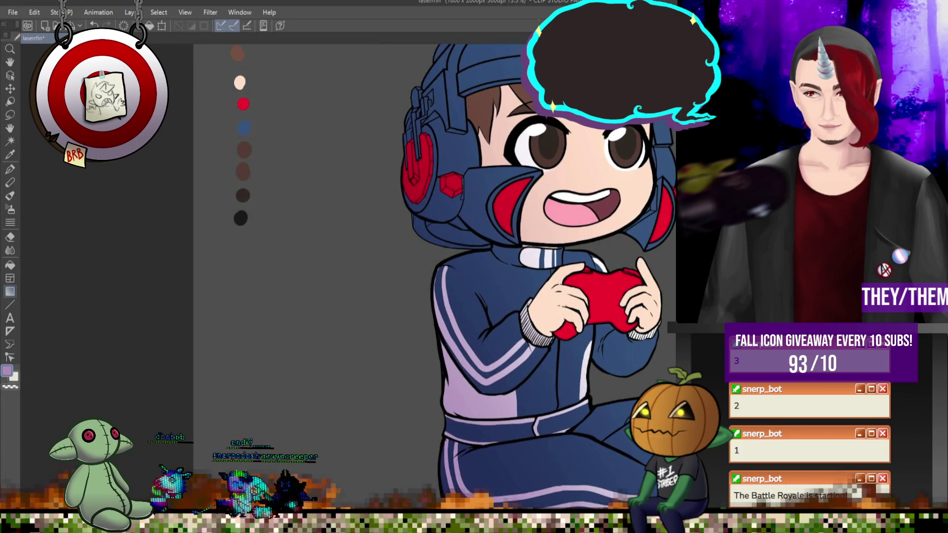
Step: Return the tracksuit stripes to white and drag a gradient tint across jacket and pants
{"action": "key", "text": "ctrl+z"}
{"action": "key", "text": "ctrl+z"}
{"action": "key", "text": "ctrl+z"}
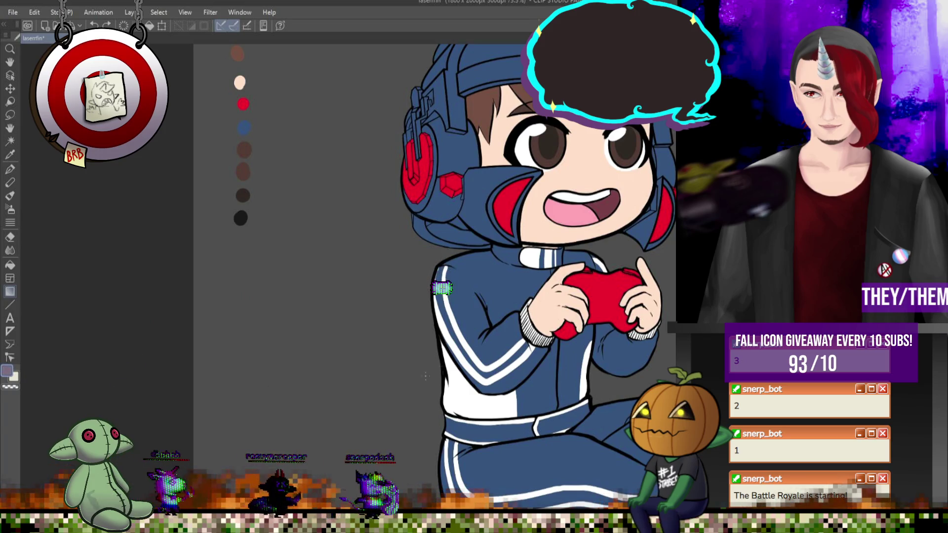
{"action": "left_click_drag", "start_coordinate": [587, 352], "coordinate": [664, 310]}
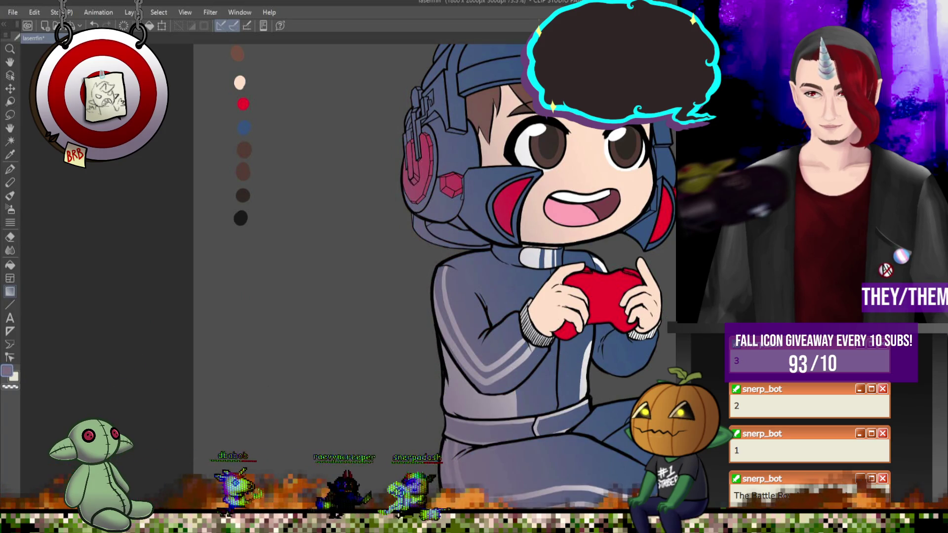
{"action": "scroll", "coordinate": [477, 239], "scroll_direction": "up", "scroll_amount": 1}
{"action": "scroll", "coordinate": [476, 238], "scroll_direction": "down", "scroll_amount": 2}
{"action": "scroll", "coordinate": [477, 239], "scroll_direction": "up", "scroll_amount": 4}
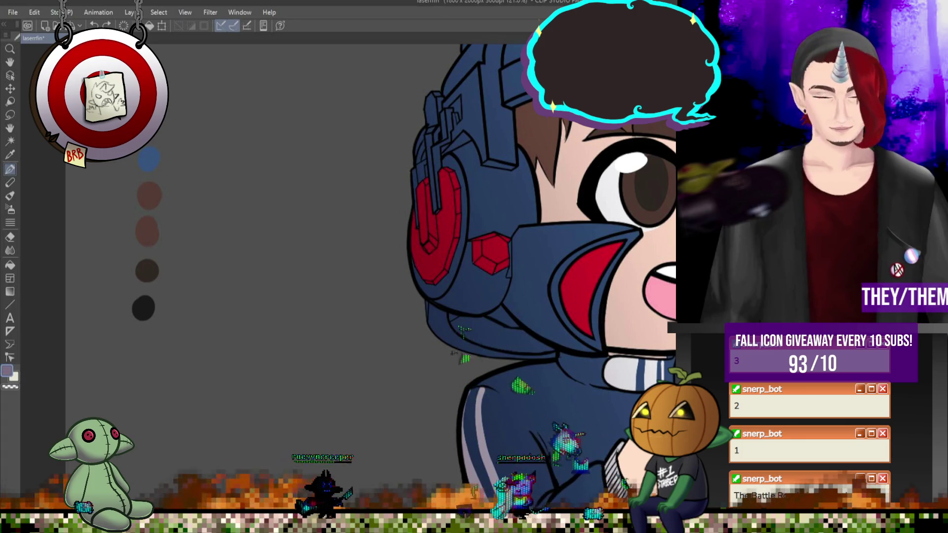
Step: Redo the purple tint, undo the spread over the background, and zoom out to see the character
{"action": "key", "text": "ctrl+y"}
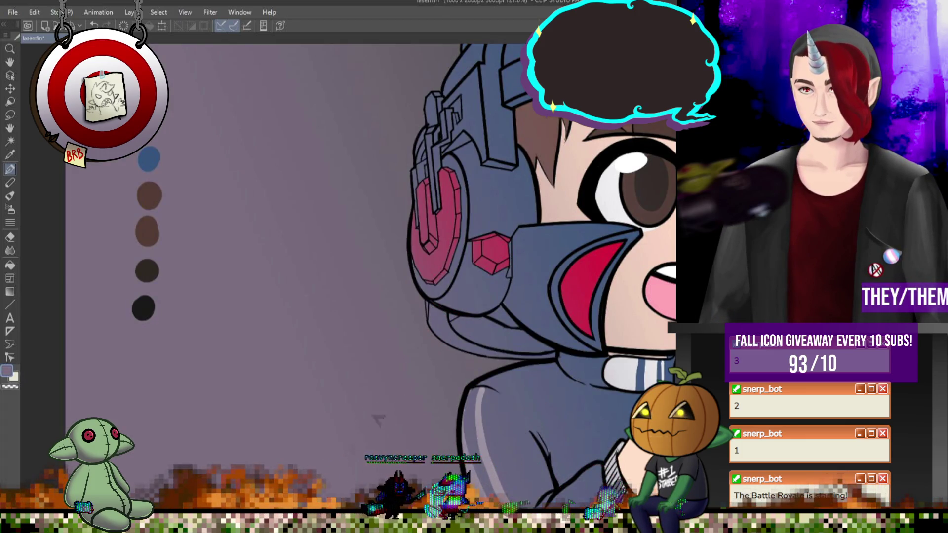
{"action": "key", "text": "ctrl+z"}
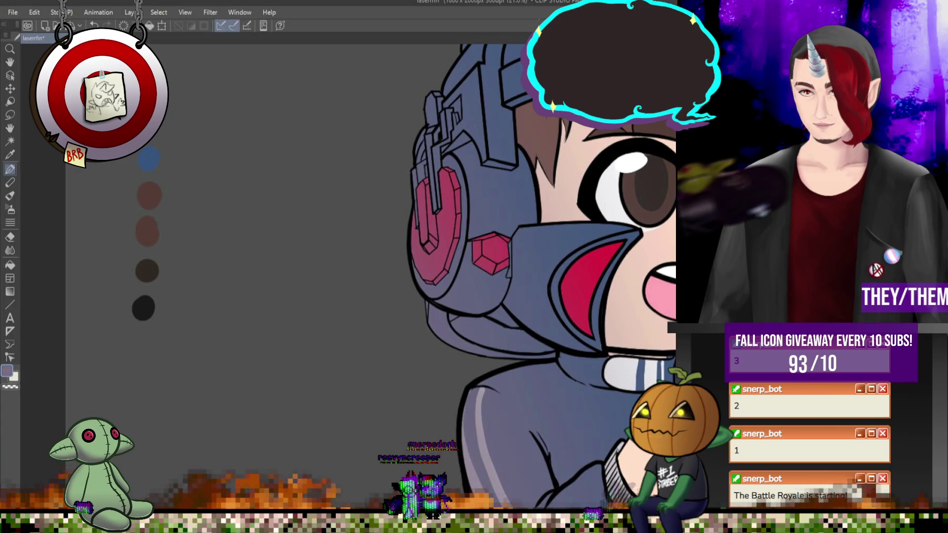
{"action": "key", "text": "ctrl+minus"}
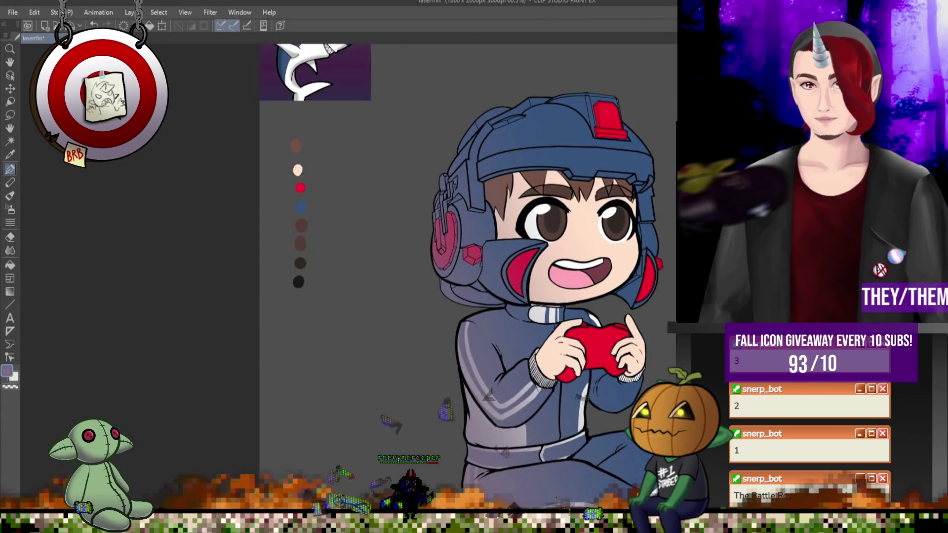
{"action": "scroll", "coordinate": [457, 285], "scroll_direction": "up", "scroll_amount": 8}
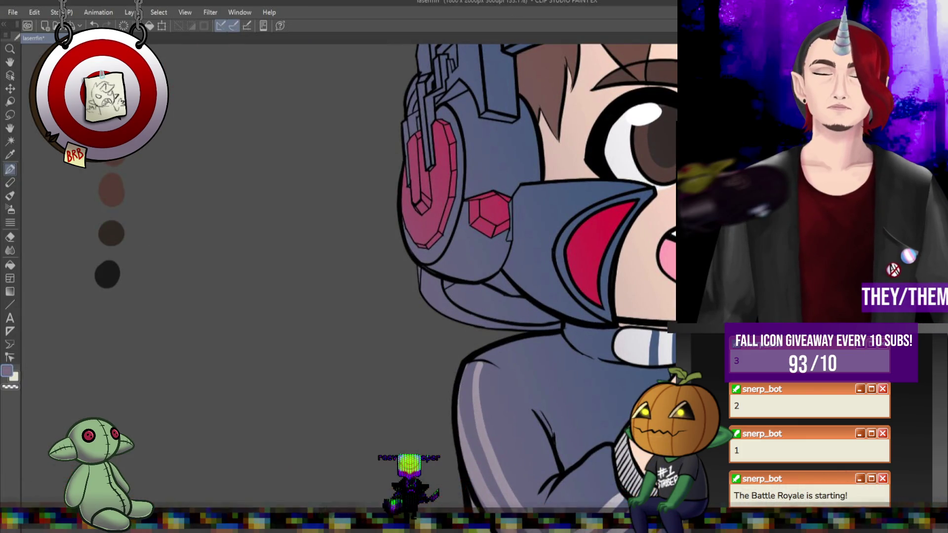
Step: Paint grey shading streaks down the helmet's red cheek panel and soften them
{"action": "left_click_drag", "start_coordinate": [525, 258], "coordinate": [587, 313]}
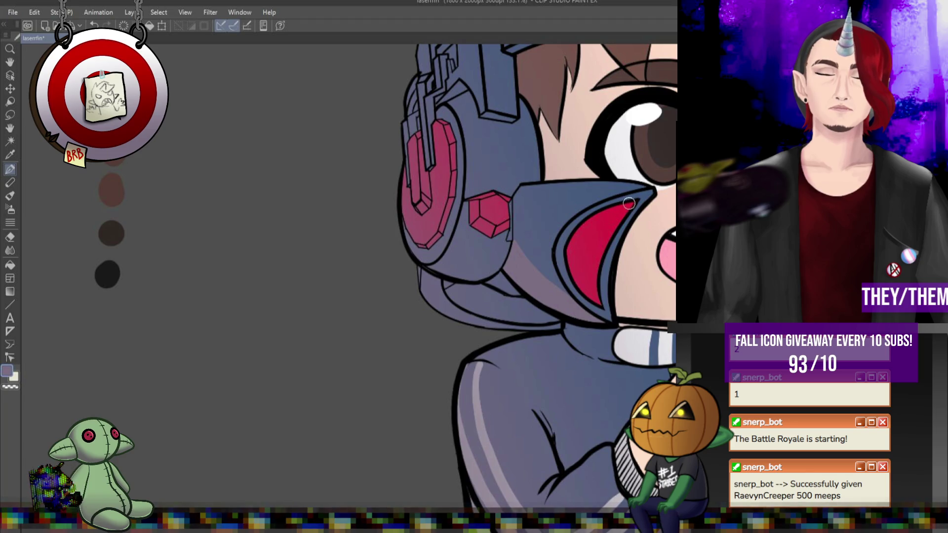
{"action": "mouse_move", "coordinate": [609, 210]}
{"action": "left_mouse_down"}
{"action": "mouse_move", "coordinate": [591, 245]}
{"action": "mouse_move", "coordinate": [588, 297]}
{"action": "mouse_move", "coordinate": [587, 254]}
{"action": "left_mouse_up"}
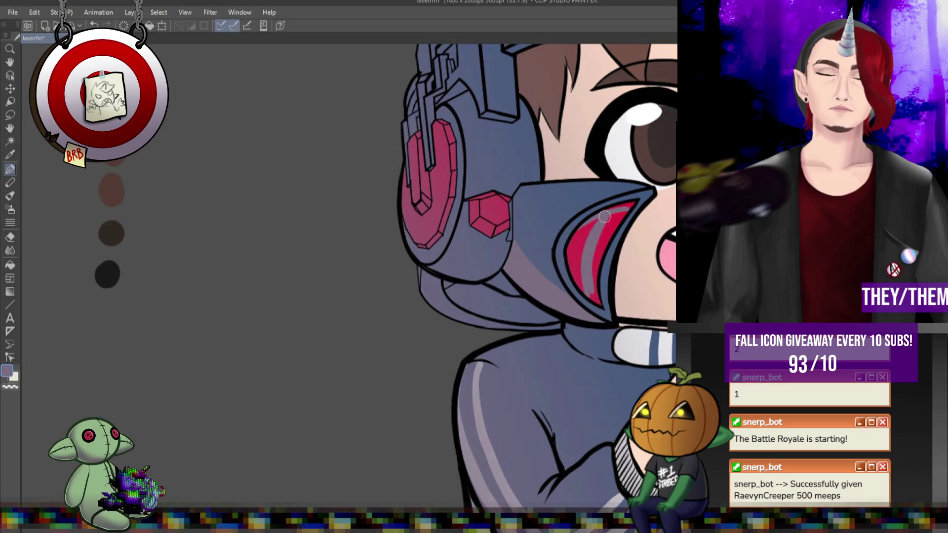
{"action": "left_click_drag", "start_coordinate": [589, 291], "coordinate": [603, 309]}
{"action": "mouse_move", "coordinate": [612, 218]}
{"action": "left_mouse_down"}
{"action": "mouse_move", "coordinate": [594, 278]}
{"action": "mouse_move", "coordinate": [606, 214]}
{"action": "mouse_move", "coordinate": [600, 252]}
{"action": "left_mouse_up"}
{"action": "mouse_move", "coordinate": [627, 203]}
{"action": "left_mouse_down"}
{"action": "mouse_move", "coordinate": [609, 211]}
{"action": "mouse_move", "coordinate": [597, 307]}
{"action": "left_mouse_up"}
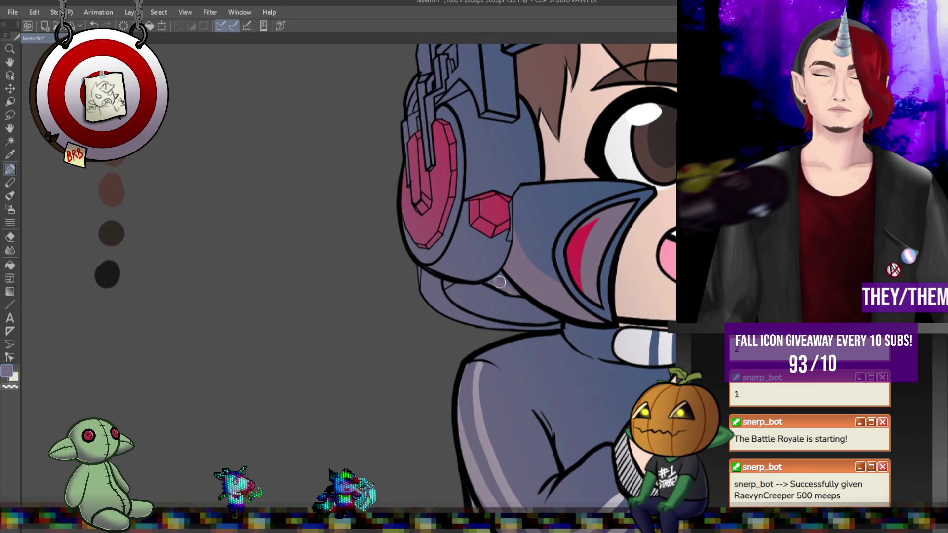
Step: Shade under the headphone rim, add a lighter edge below the red hexagon, and blend the shading
{"action": "left_click_drag", "start_coordinate": [452, 269], "coordinate": [497, 260]}
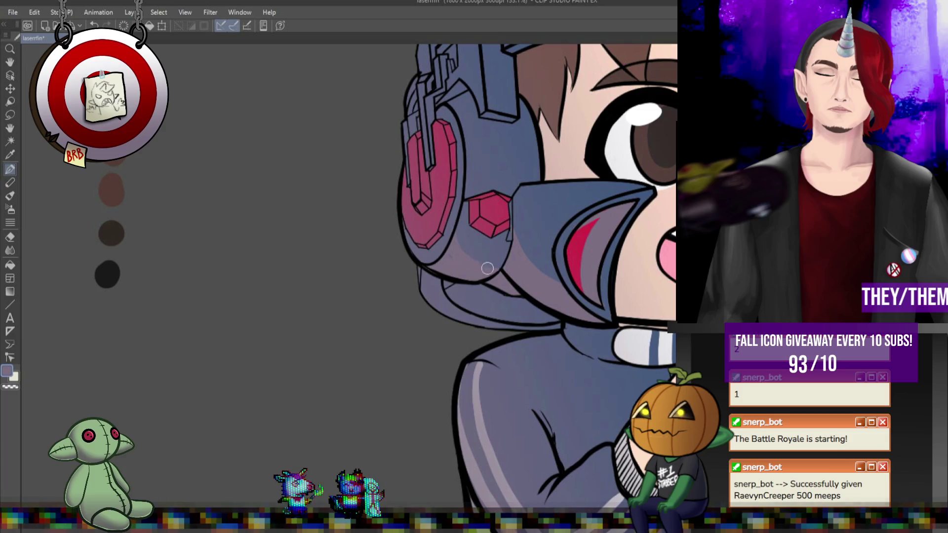
{"action": "left_click_drag", "start_coordinate": [473, 223], "coordinate": [490, 234]}
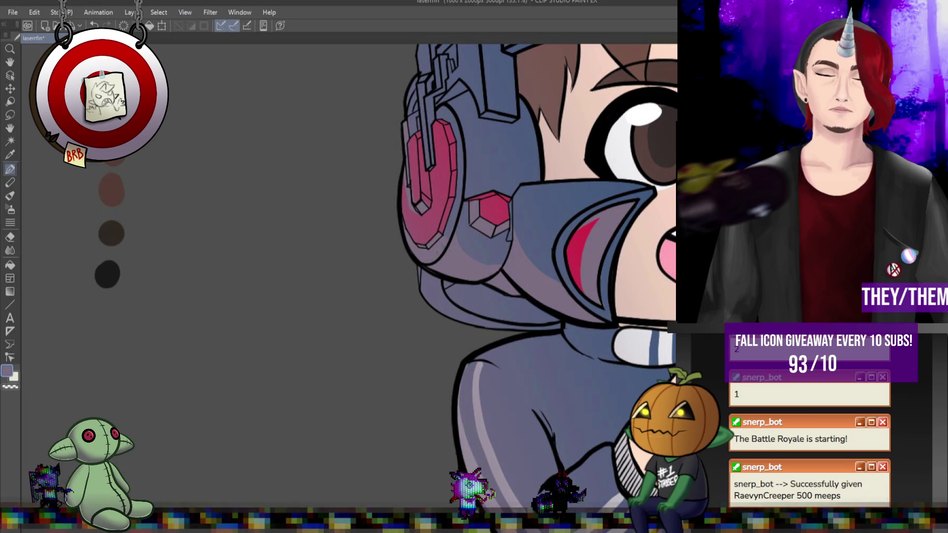
{"action": "key", "text": "ctrl+z"}
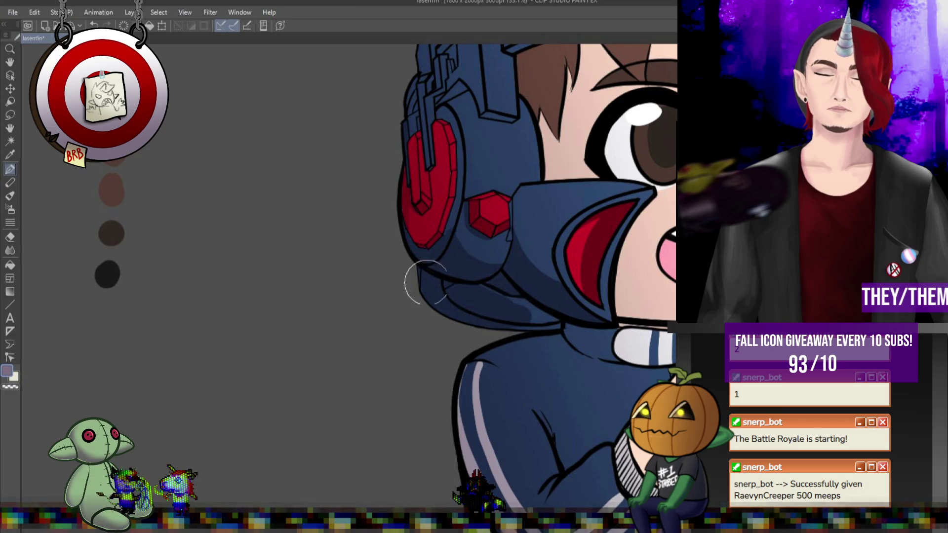
{"action": "right_click", "coordinate": [521, 310]}
{"action": "left_click", "coordinate": [429, 206]}
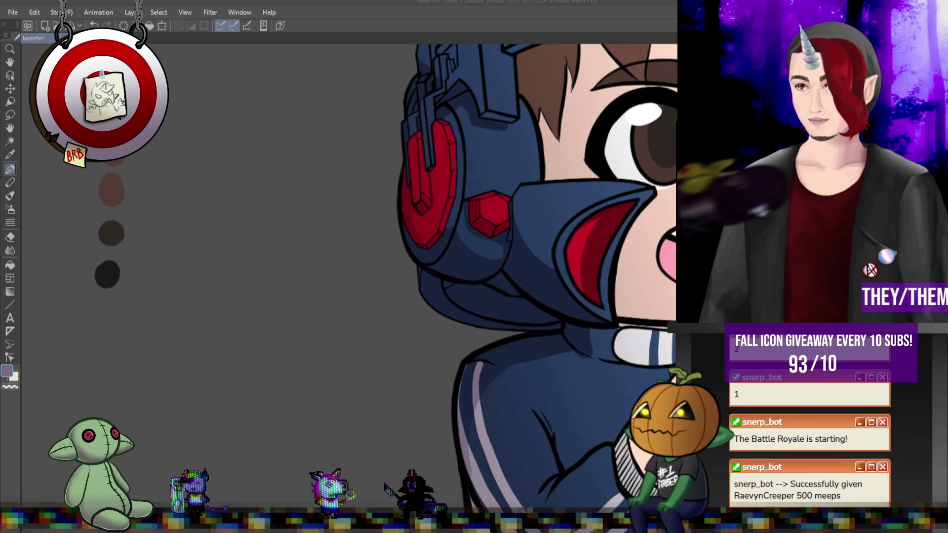
{"action": "scroll", "coordinate": [656, 351], "scroll_direction": "down", "scroll_amount": 5}
{"action": "scroll", "coordinate": [657, 351], "scroll_direction": "up", "scroll_amount": 3}
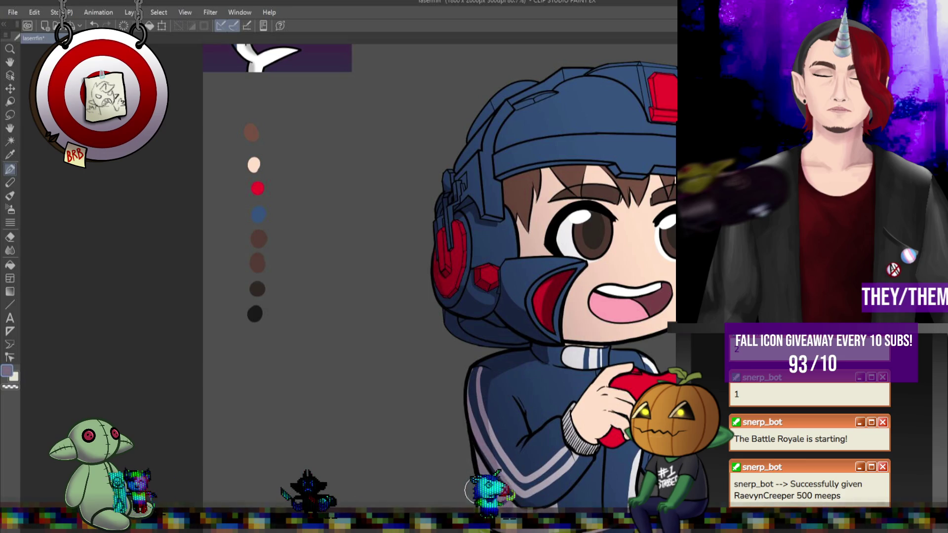
{"action": "scroll", "coordinate": [568, 311], "scroll_direction": "down", "scroll_amount": 5}
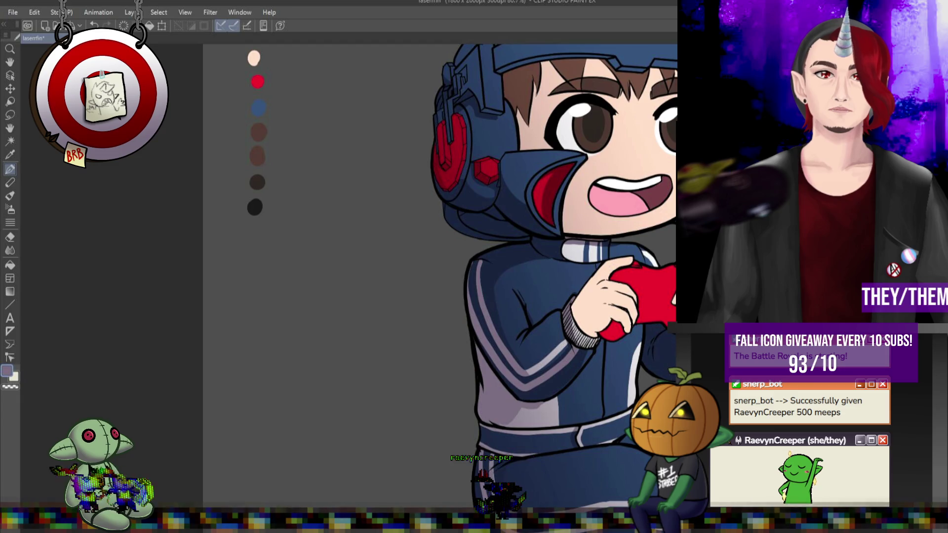
{"action": "scroll", "coordinate": [439, 276], "scroll_direction": "down", "scroll_amount": 5}
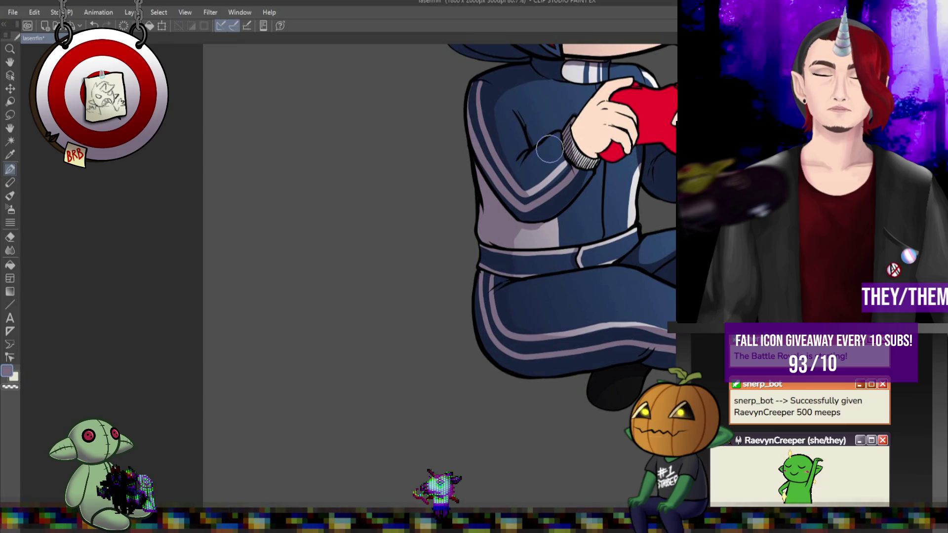
{"action": "scroll", "coordinate": [571, 111], "scroll_direction": "down", "scroll_amount": 8}
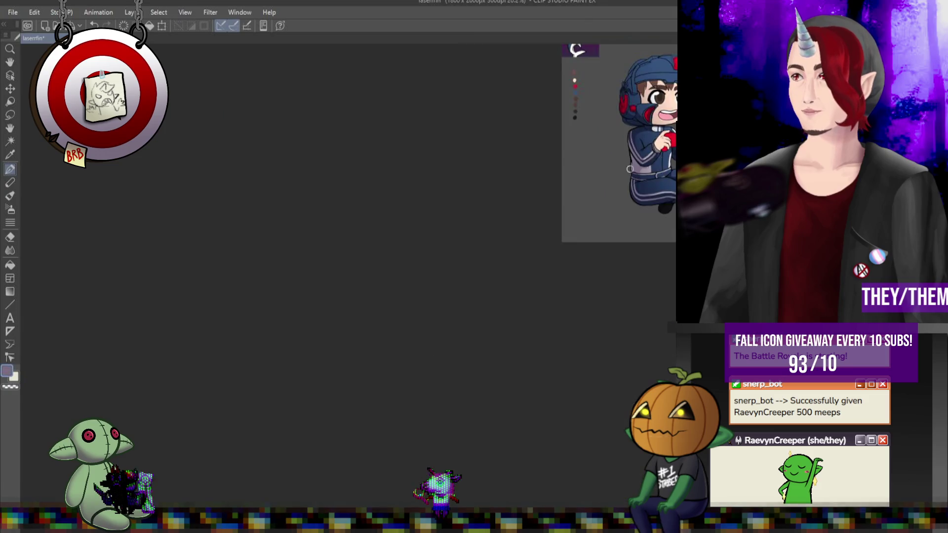
{"action": "scroll", "coordinate": [571, 110], "scroll_direction": "up", "scroll_amount": 8}
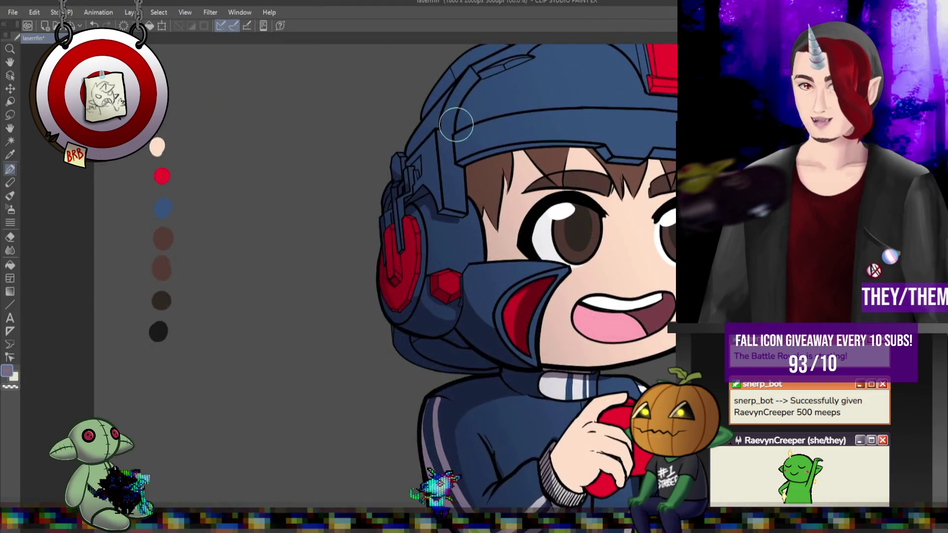
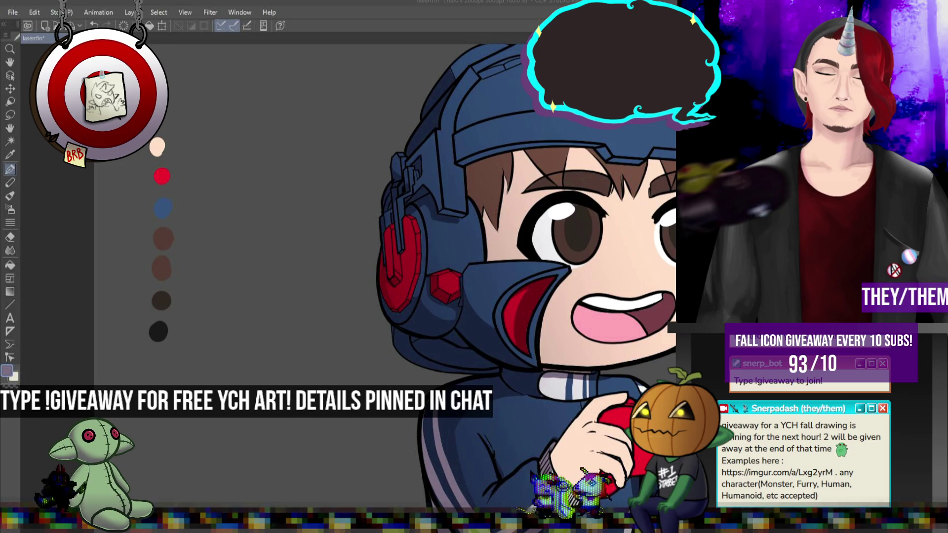
Step: Bring up the giveaway entrant list, enlarge it to show every entrant, and move it left
{"action": "scroll", "coordinate": [372, 242], "scroll_direction": "down", "scroll_amount": 3}
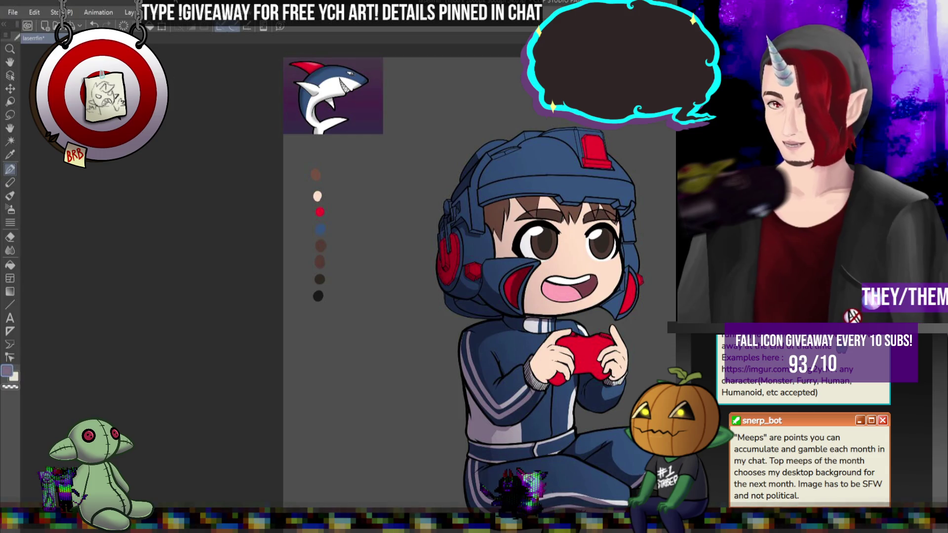
{"action": "scroll", "coordinate": [578, 253], "scroll_direction": "up", "scroll_amount": 3}
{"action": "scroll", "coordinate": [519, 178], "scroll_direction": "up", "scroll_amount": 1}
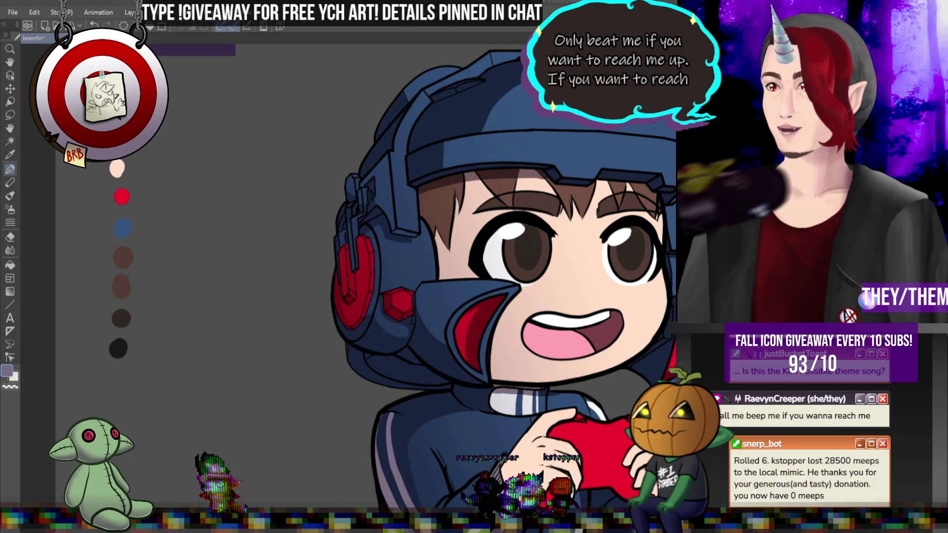
{"action": "scroll", "coordinate": [375, 285], "scroll_direction": "down", "scroll_amount": 5}
{"action": "scroll", "coordinate": [548, 306], "scroll_direction": "up", "scroll_amount": 2}
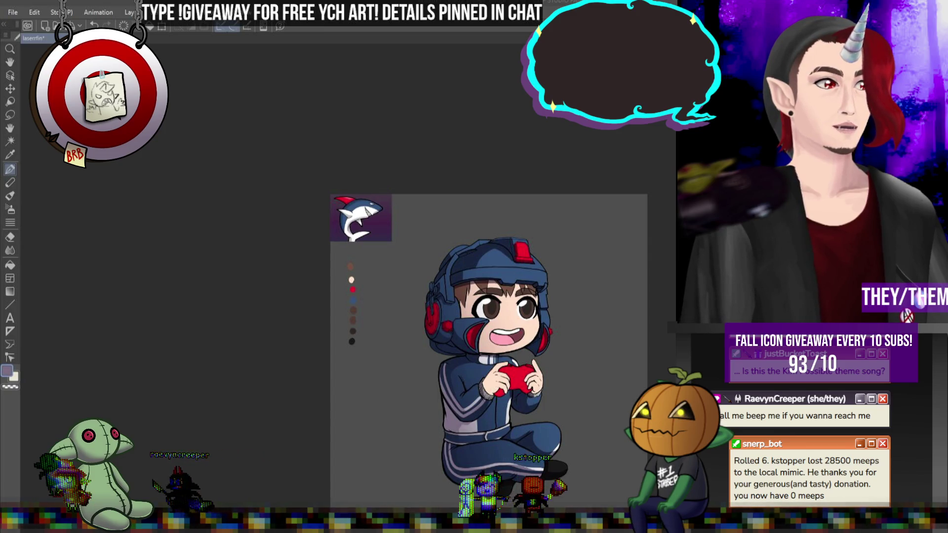
{"action": "key", "text": "alt+Tab"}
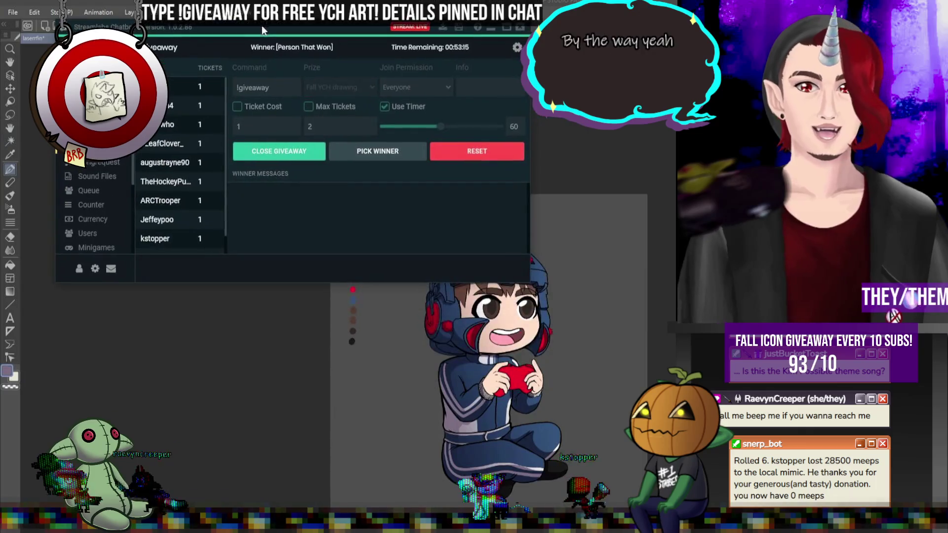
{"action": "key", "text": "alt+Tab"}
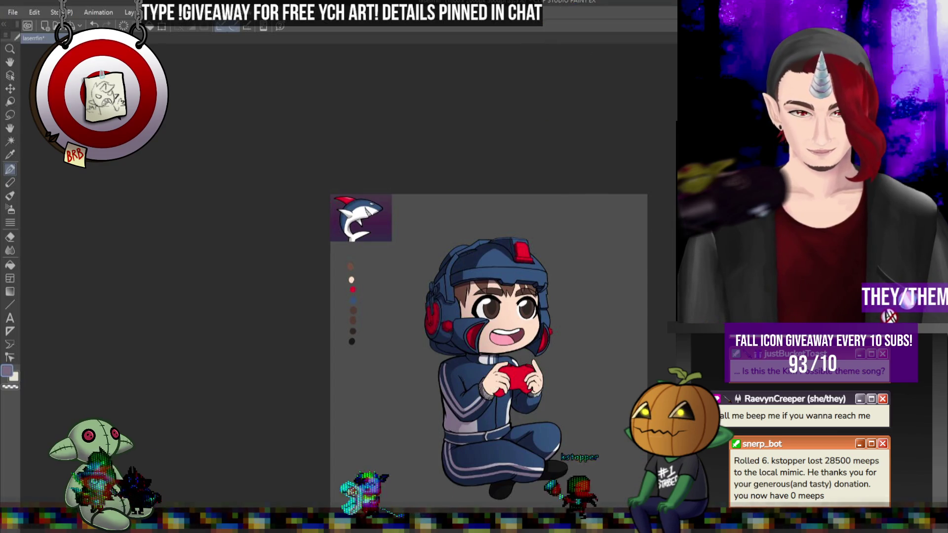
{"action": "key", "text": "alt+Tab"}
{"action": "left_click_drag", "start_coordinate": [278, 284], "coordinate": [269, 394]}
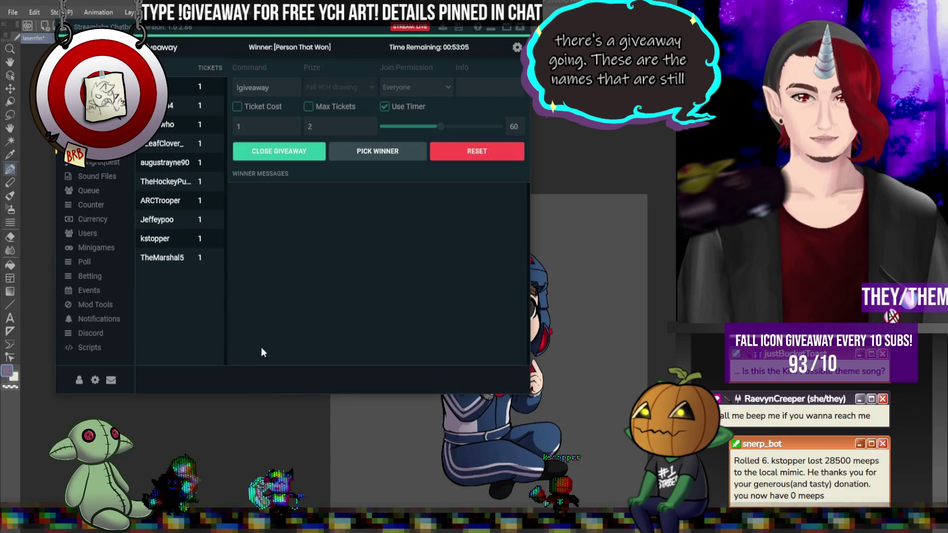
{"action": "mouse_move", "coordinate": [321, 31]}
{"action": "left_mouse_down"}
{"action": "mouse_move", "coordinate": [339, 28]}
{"action": "mouse_move", "coordinate": [332, 26]}
{"action": "left_mouse_up"}
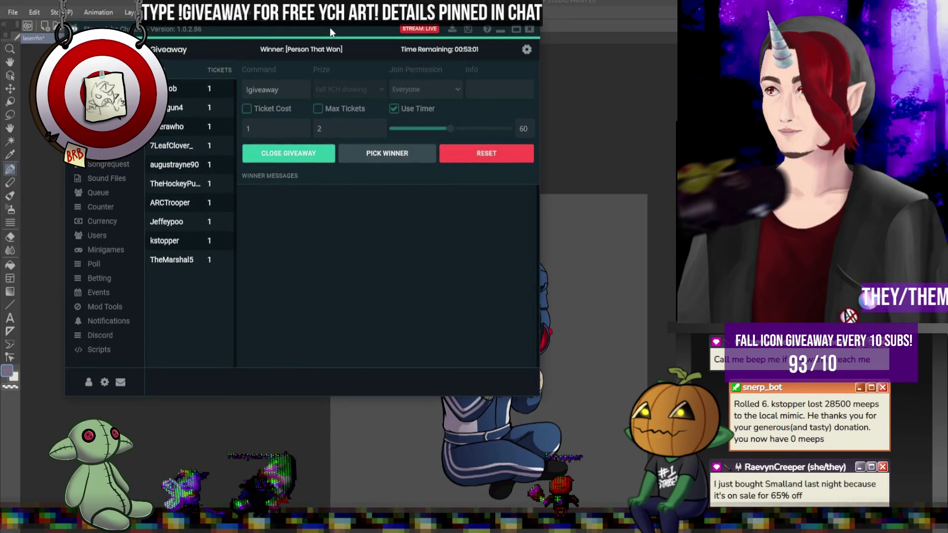
{"action": "mouse_move", "coordinate": [330, 32]}
{"action": "left_mouse_down"}
{"action": "mouse_move", "coordinate": [168, 68]}
{"action": "mouse_move", "coordinate": [0, 70]}
{"action": "left_mouse_up"}
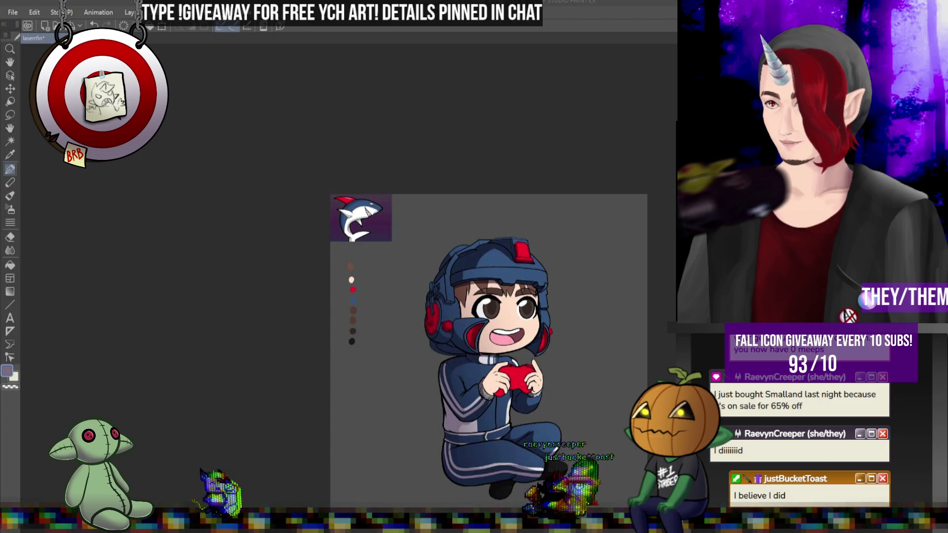
Step: Pick black as the paint colour, undo it, and switch to the Steam store page
{"action": "scroll", "coordinate": [546, 321], "scroll_direction": "up", "scroll_amount": 5}
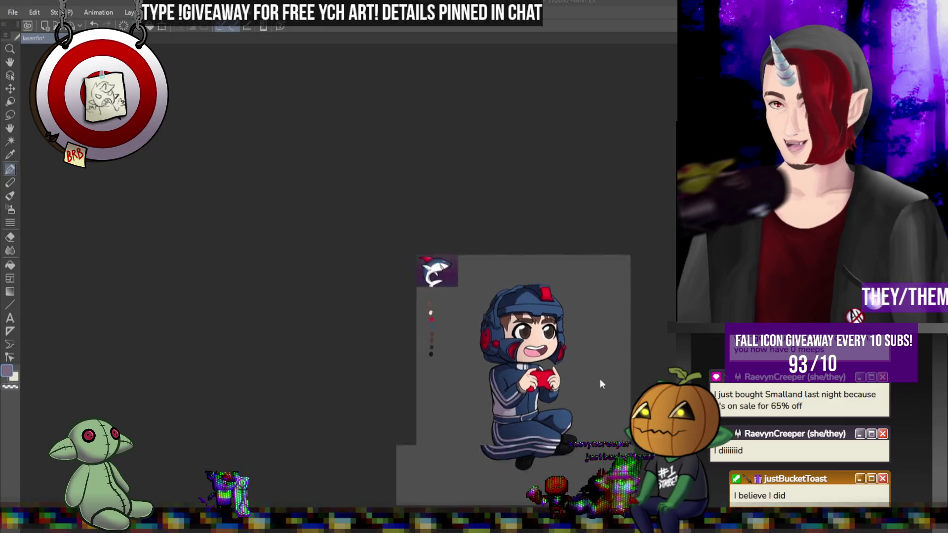
{"action": "scroll", "coordinate": [543, 324], "scroll_direction": "up", "scroll_amount": 2}
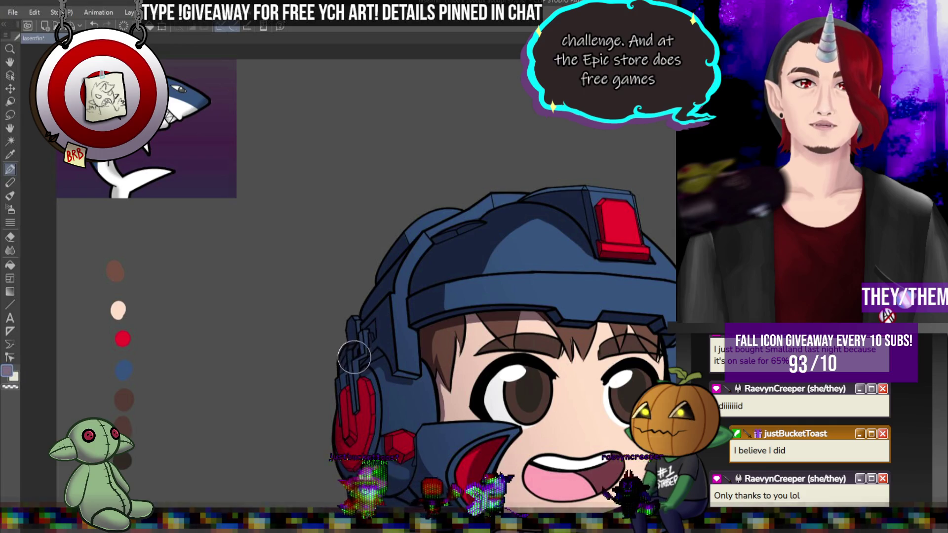
{"action": "left_click", "coordinate": [355, 356], "text": "alt"}
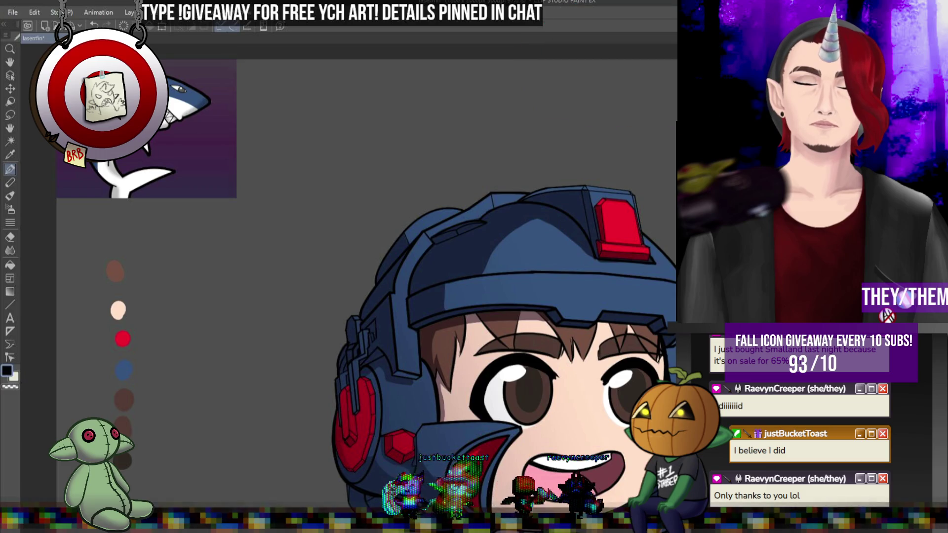
{"action": "key", "text": "ctrl+z"}
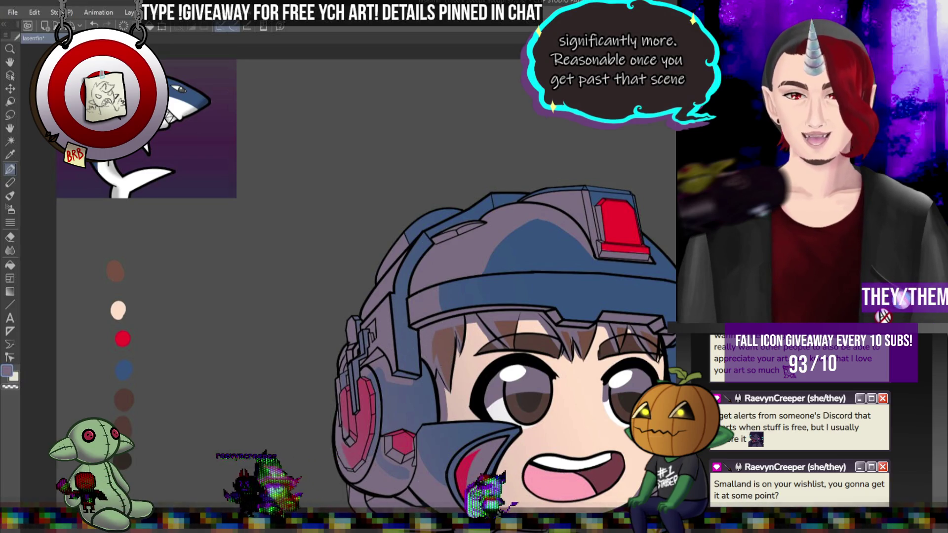
{"action": "left_click", "coordinate": [321, 494]}
{"action": "left_click", "coordinate": [606, 149]}
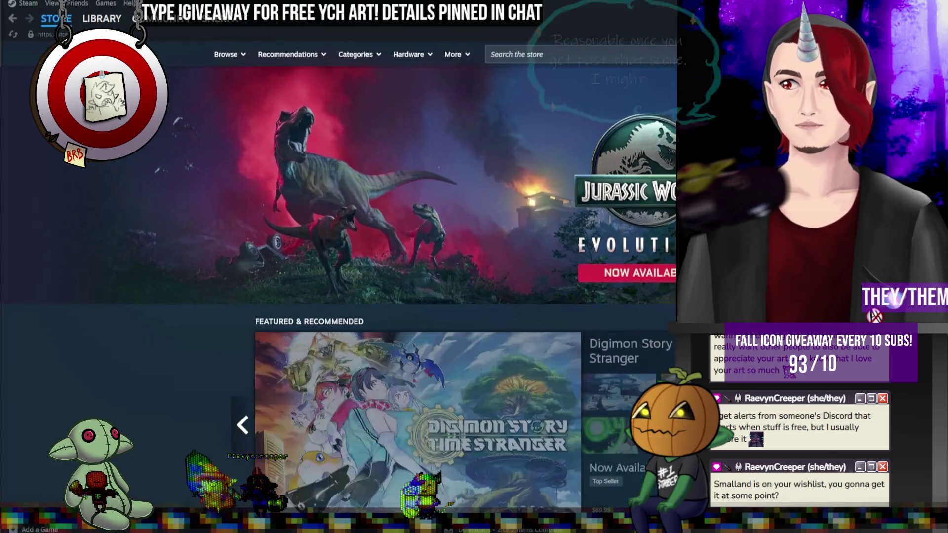
{"action": "left_click", "coordinate": [508, 55]}
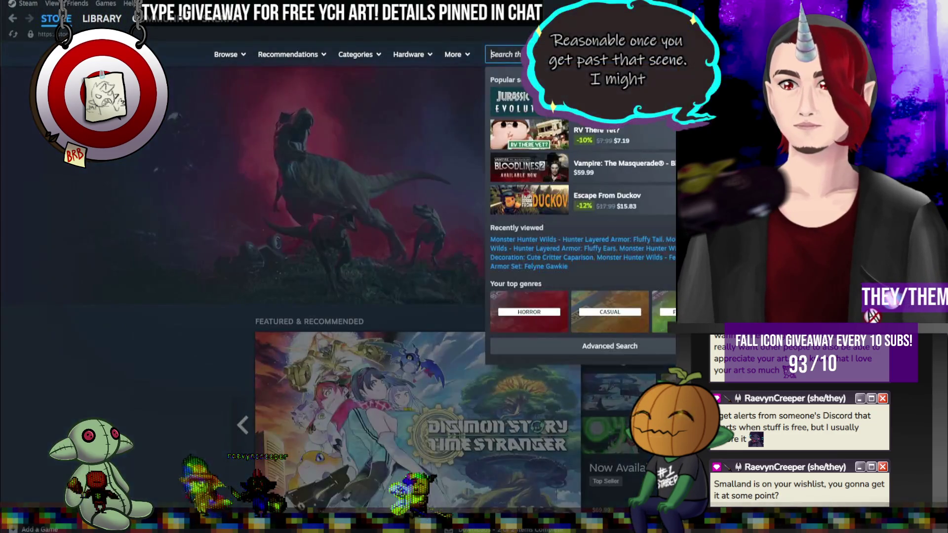
{"action": "type", "text": "s"}
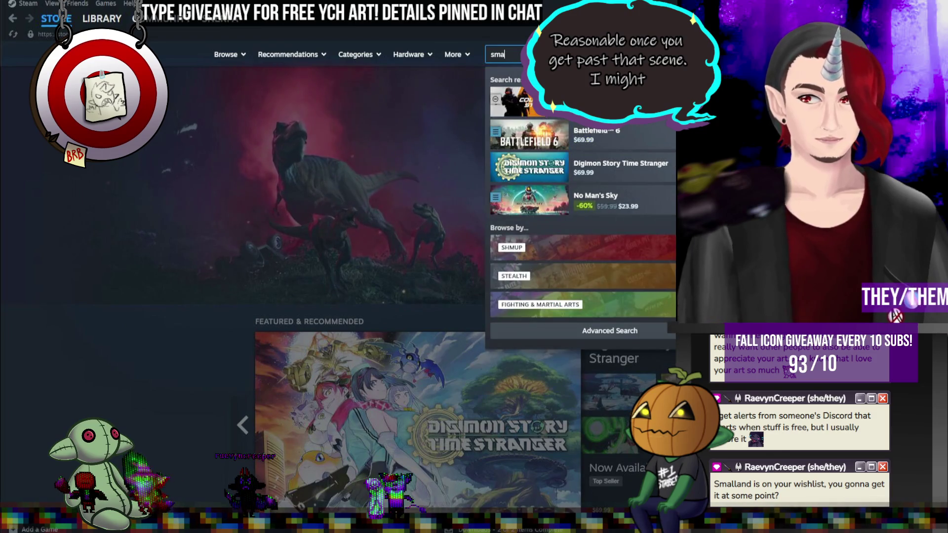
{"action": "type", "text": "ma"}
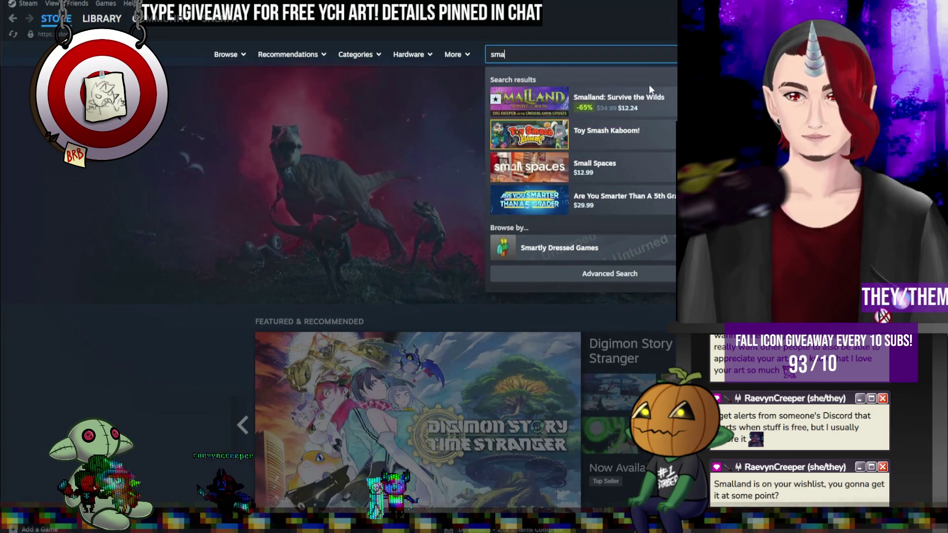
{"action": "left_click", "coordinate": [651, 99]}
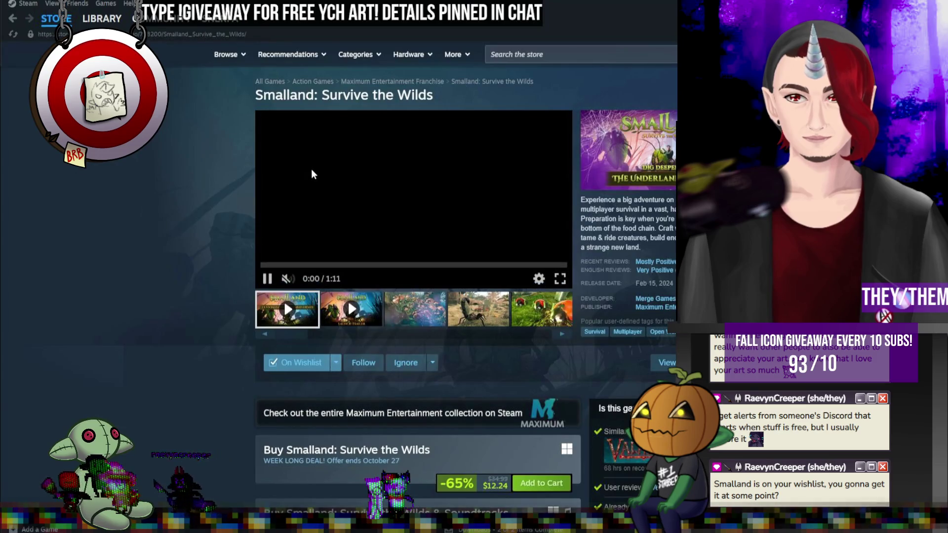
{"action": "scroll", "coordinate": [321, 167], "scroll_direction": "down", "scroll_amount": 1}
{"action": "scroll", "coordinate": [322, 165], "scroll_direction": "up", "scroll_amount": 1}
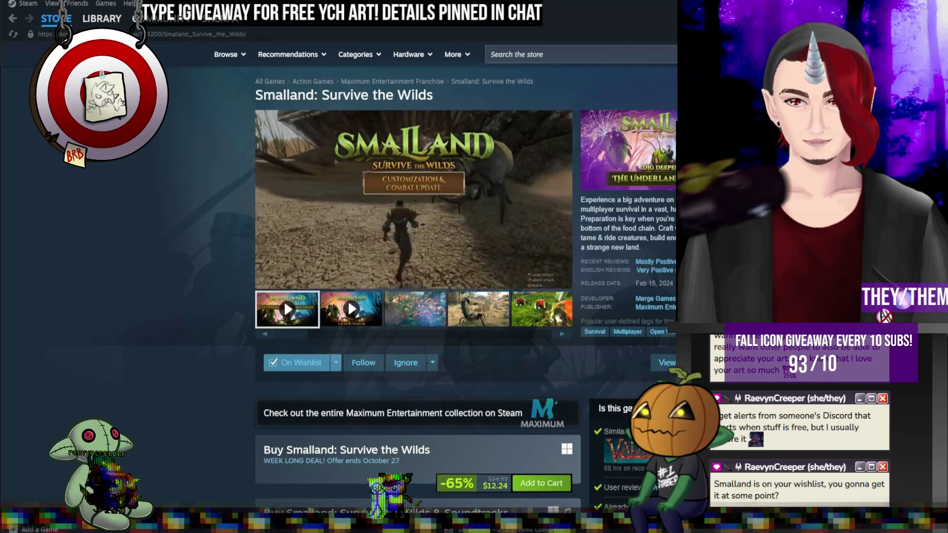
{"action": "scroll", "coordinate": [417, 287], "scroll_direction": "down", "scroll_amount": 5}
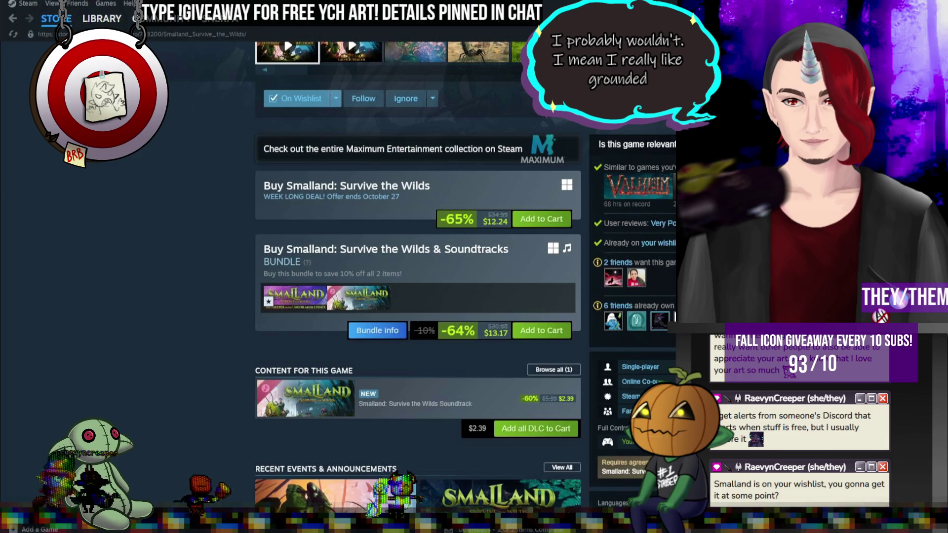
{"action": "scroll", "coordinate": [417, 286], "scroll_direction": "up", "scroll_amount": 5}
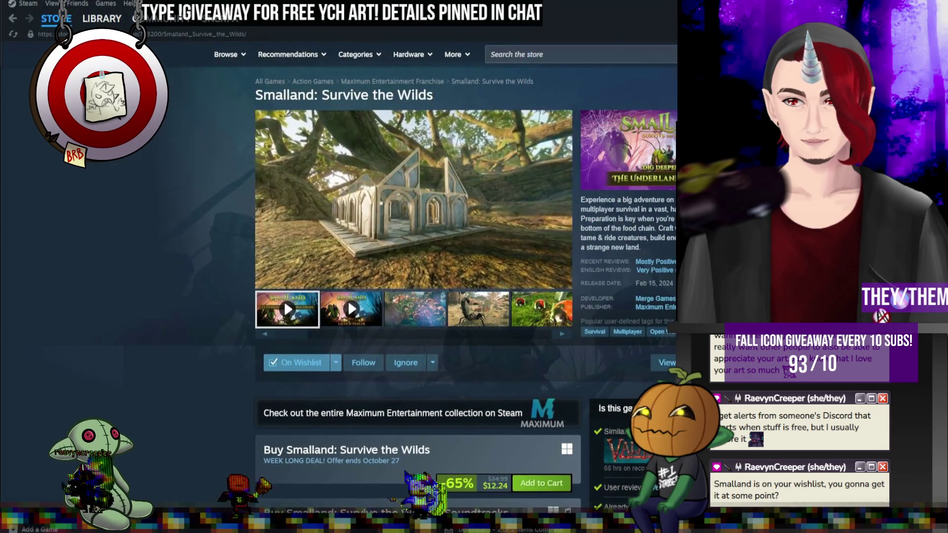
{"action": "mouse_move", "coordinate": [413, 154]}
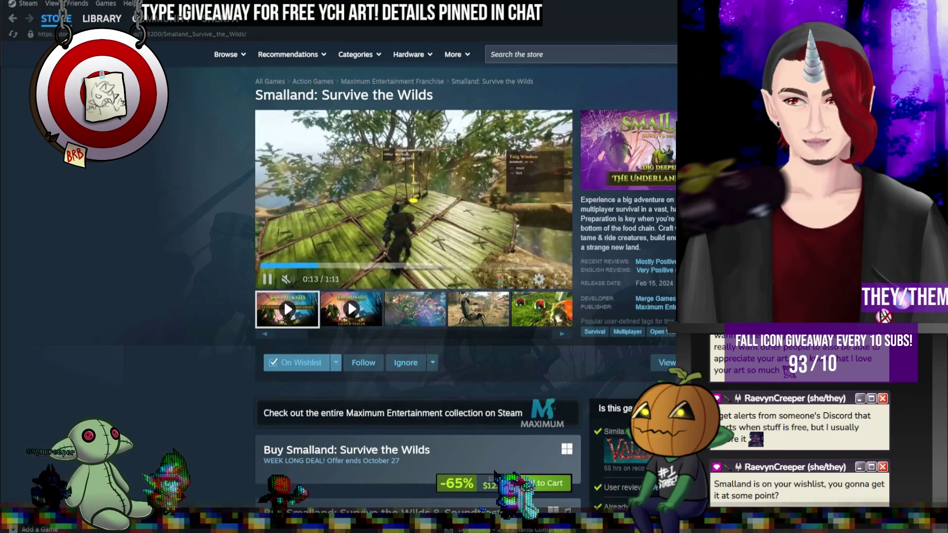
{"action": "scroll", "coordinate": [412, 197], "scroll_direction": "down", "scroll_amount": 1}
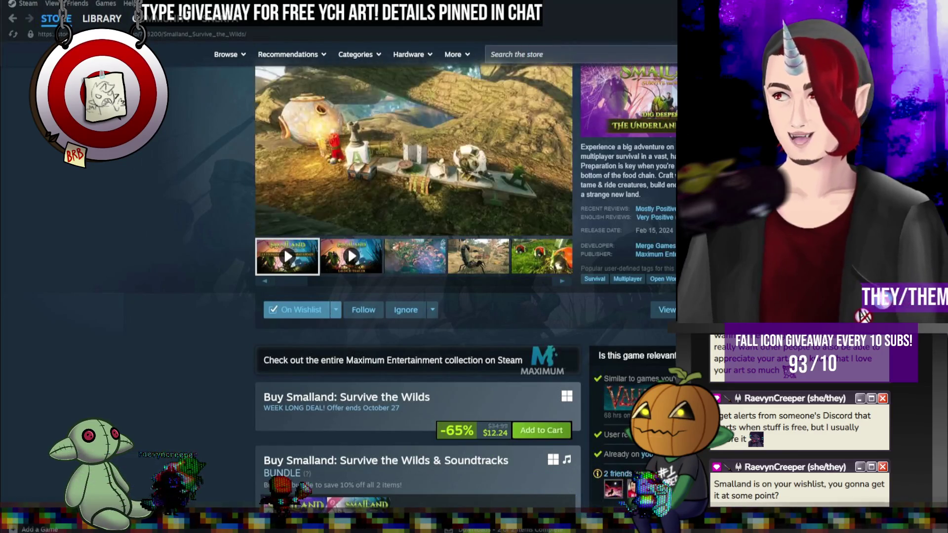
{"action": "scroll", "coordinate": [484, 269], "scroll_direction": "down", "scroll_amount": 10}
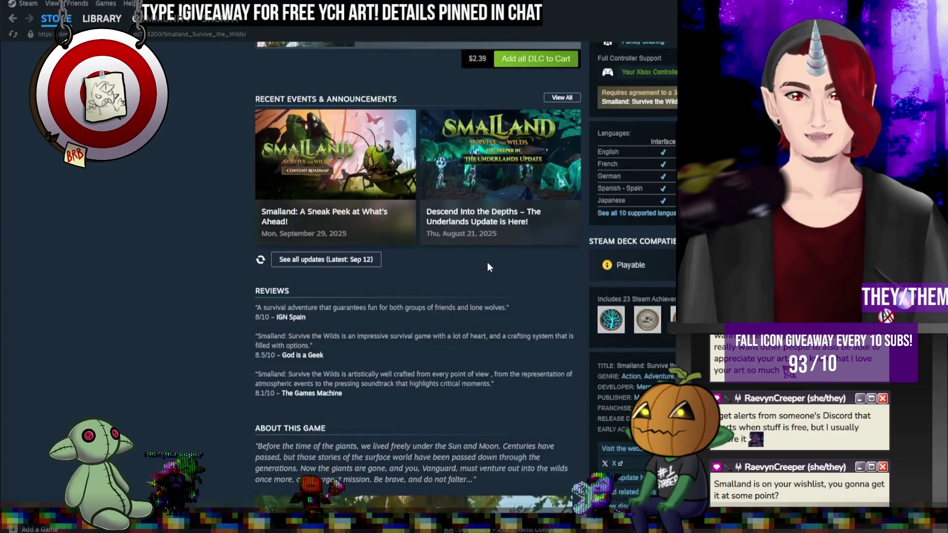
{"action": "scroll", "coordinate": [488, 263], "scroll_direction": "down", "scroll_amount": 9}
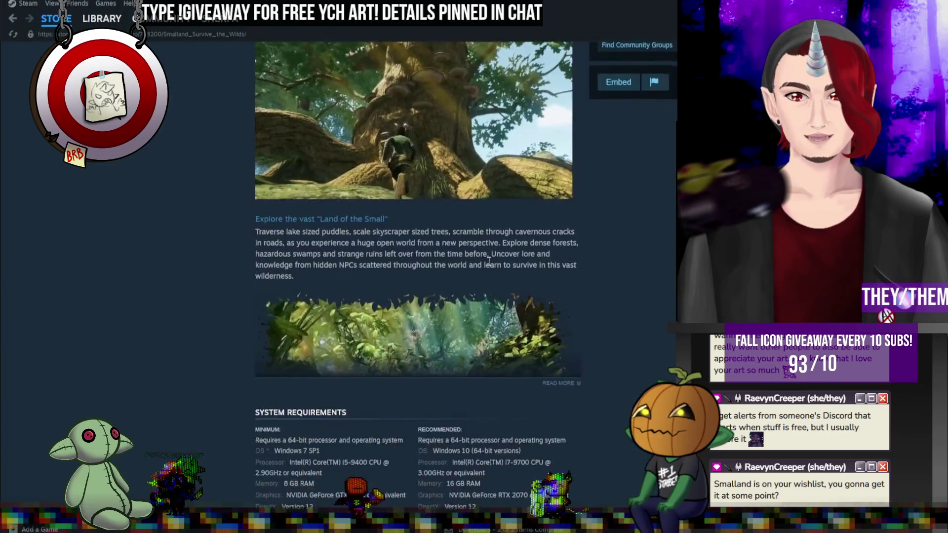
{"action": "scroll", "coordinate": [488, 260], "scroll_direction": "up", "scroll_amount": 1}
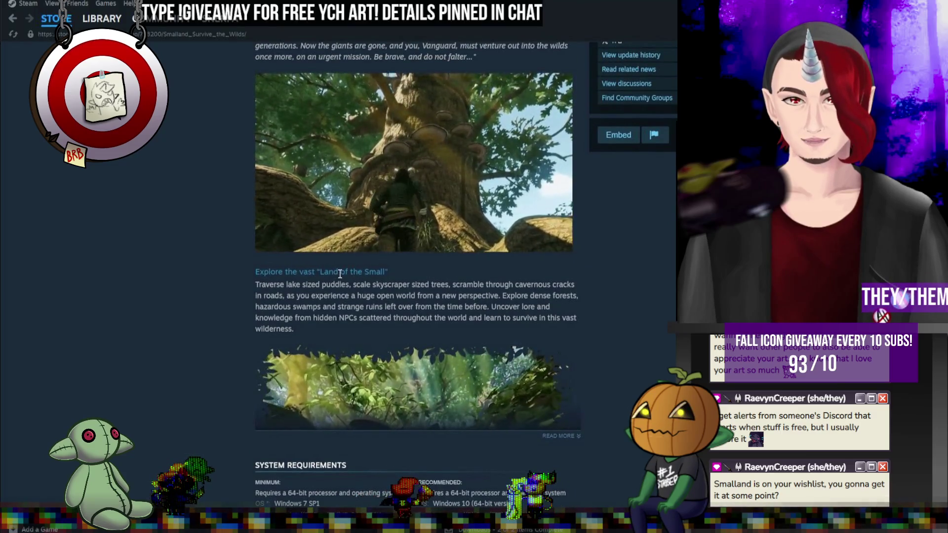
{"action": "scroll", "coordinate": [451, 228], "scroll_direction": "down", "scroll_amount": 10}
{"action": "scroll", "coordinate": [454, 224], "scroll_direction": "up", "scroll_amount": 7}
{"action": "scroll", "coordinate": [455, 208], "scroll_direction": "up", "scroll_amount": 12}
{"action": "scroll", "coordinate": [457, 194], "scroll_direction": "up", "scroll_amount": 4}
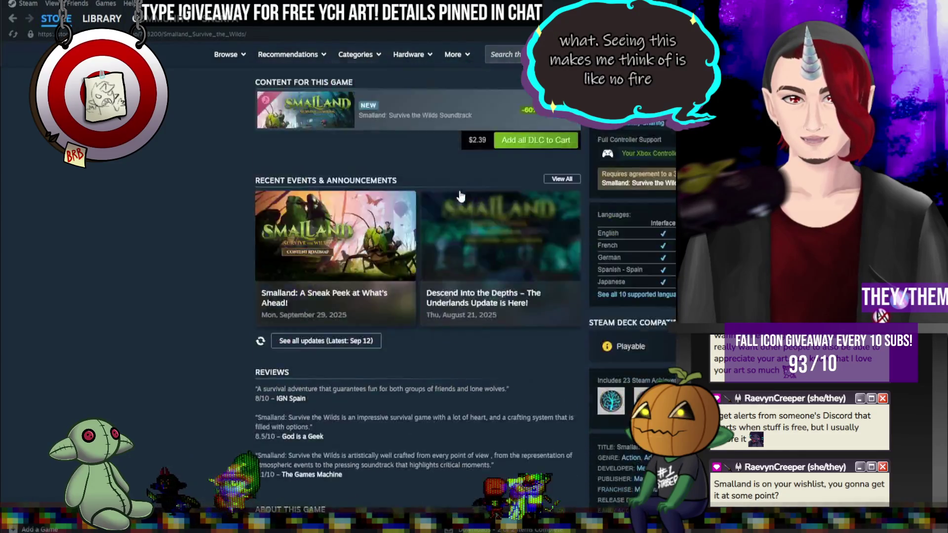
{"action": "scroll", "coordinate": [458, 195], "scroll_direction": "up", "scroll_amount": 15}
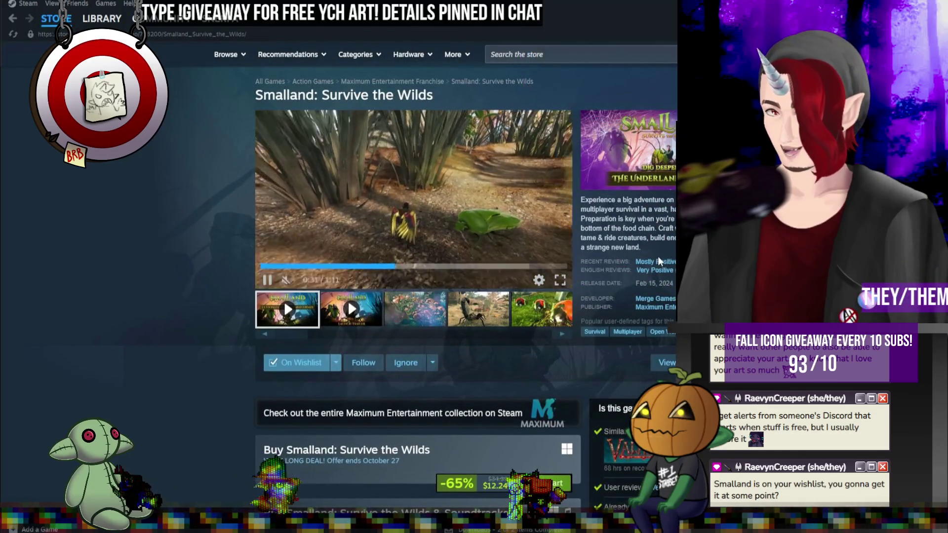
{"action": "mouse_move", "coordinate": [659, 273]}
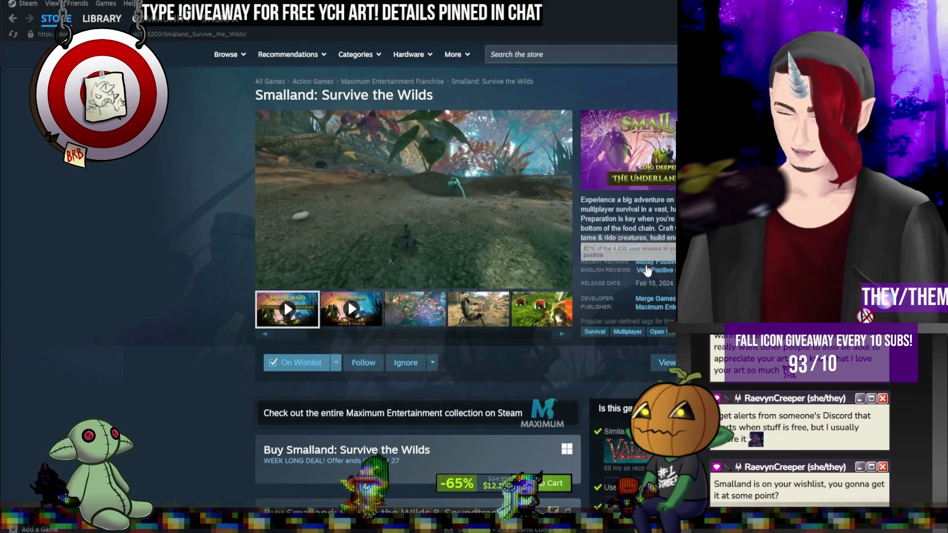
{"action": "mouse_move", "coordinate": [505, 254]}
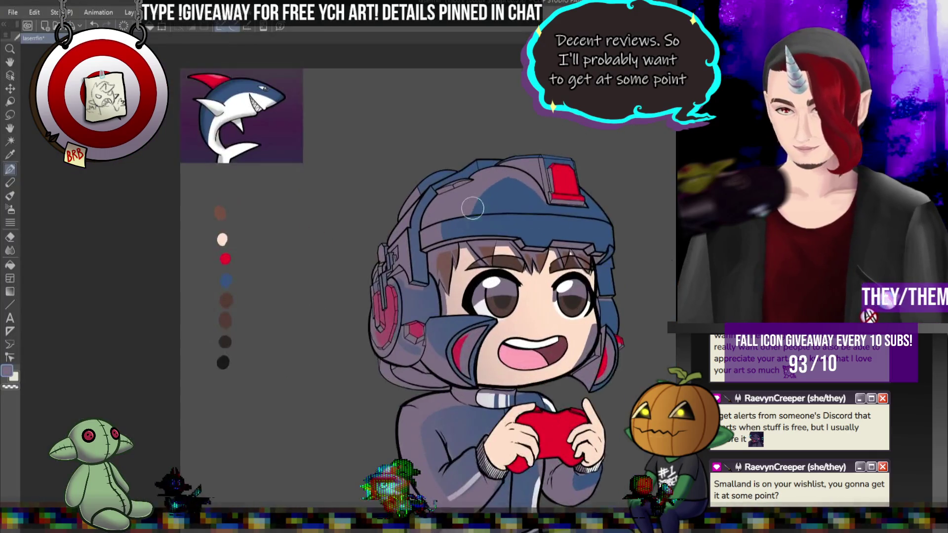
Step: Zoom in and out on the canvas to inspect the chibi's coloured helmet and tracksuit
{"action": "scroll", "coordinate": [473, 212], "scroll_direction": "up", "scroll_amount": 2}
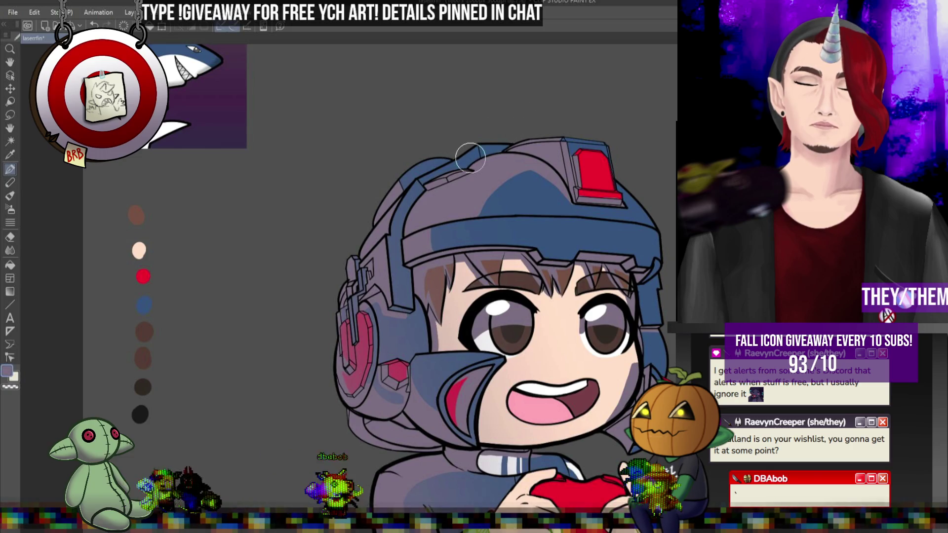
{"action": "scroll", "coordinate": [470, 158], "scroll_direction": "down", "scroll_amount": 3}
{"action": "scroll", "coordinate": [512, 287], "scroll_direction": "up", "scroll_amount": 4}
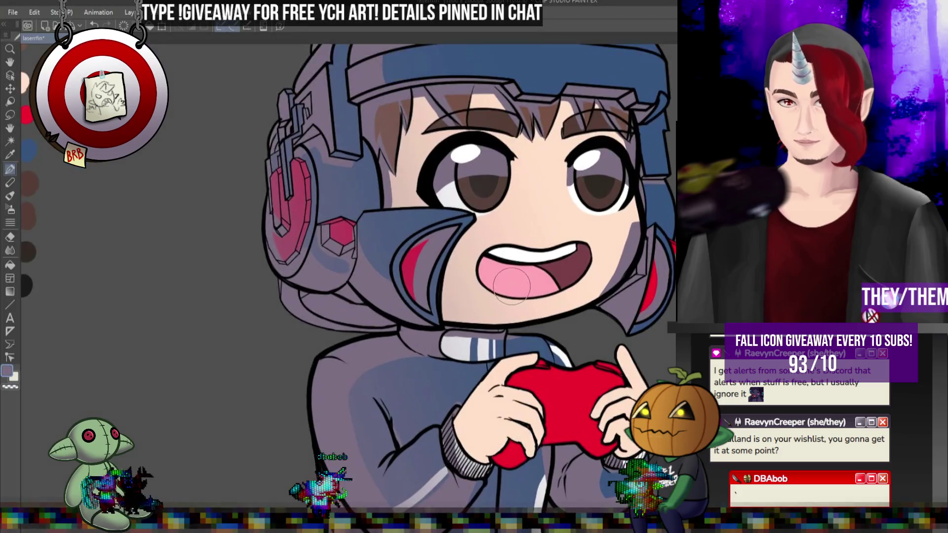
{"action": "scroll", "coordinate": [512, 286], "scroll_direction": "down", "scroll_amount": 4}
{"action": "scroll", "coordinate": [543, 370], "scroll_direction": "up", "scroll_amount": 2}
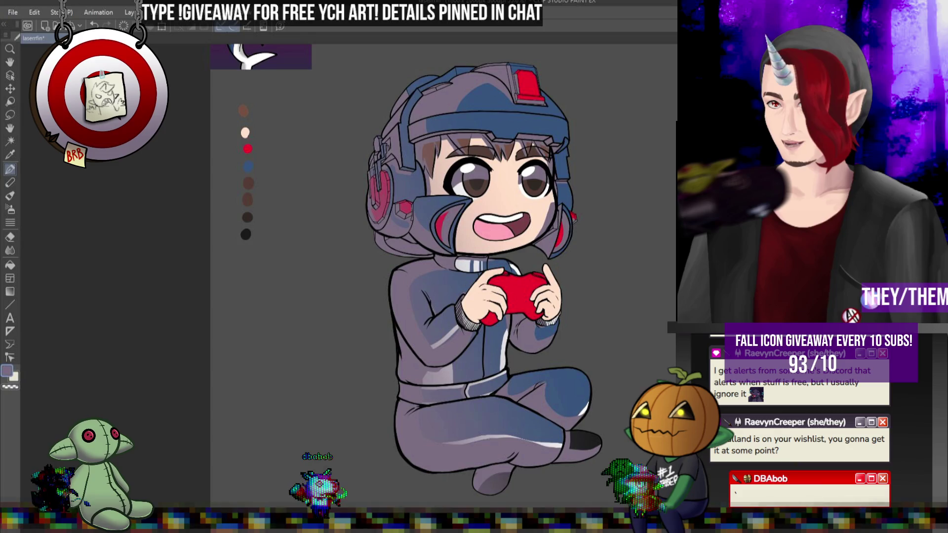
{"action": "scroll", "coordinate": [503, 238], "scroll_direction": "up", "scroll_amount": 1}
{"action": "scroll", "coordinate": [503, 238], "scroll_direction": "down", "scroll_amount": 2}
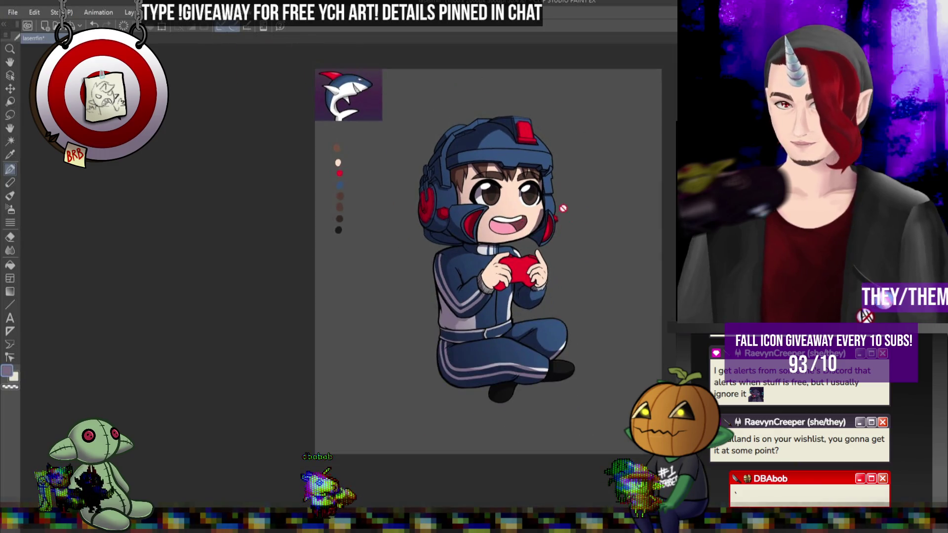
{"action": "scroll", "coordinate": [502, 238], "scroll_direction": "up", "scroll_amount": 6}
{"action": "scroll", "coordinate": [502, 238], "scroll_direction": "up", "scroll_amount": 1}
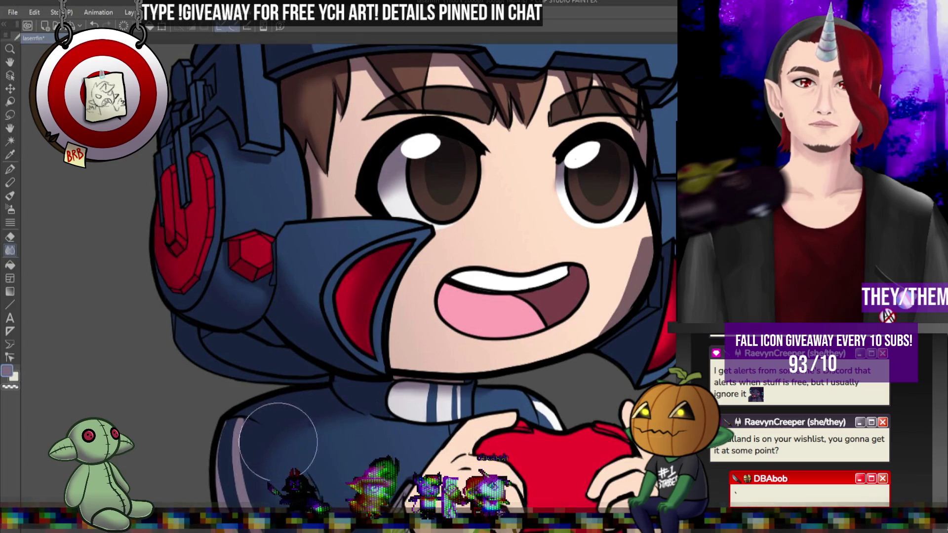
Step: Brush dark blue over the helmet's upper-left highlight, then zoom out with Ctrl+0 to check
{"action": "scroll", "coordinate": [377, 344], "scroll_direction": "down", "scroll_amount": 5}
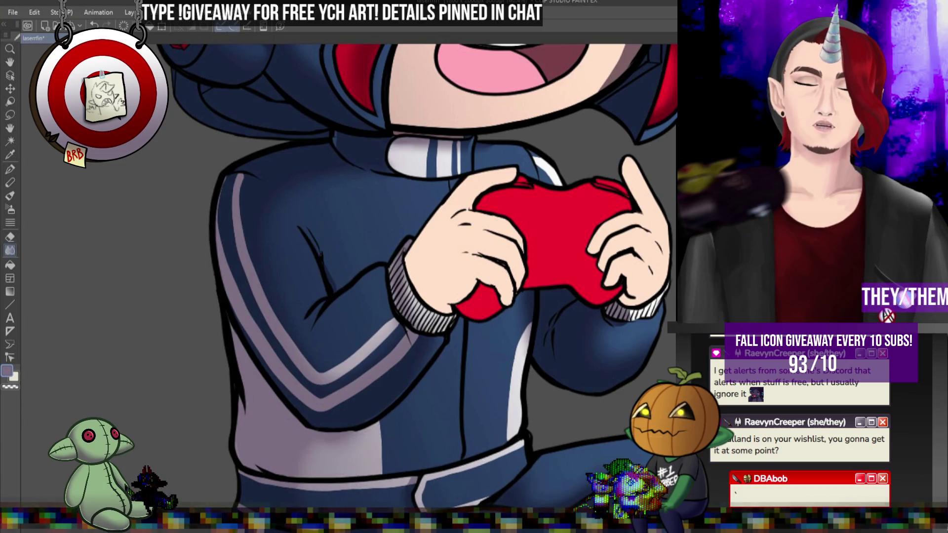
{"action": "scroll", "coordinate": [427, 277], "scroll_direction": "down", "scroll_amount": 5}
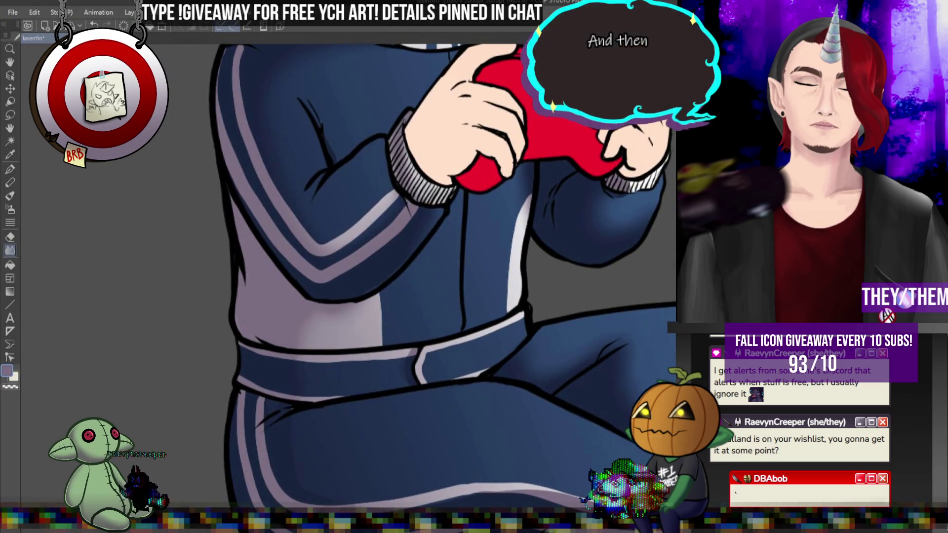
{"action": "scroll", "coordinate": [558, 356], "scroll_direction": "down", "scroll_amount": 4}
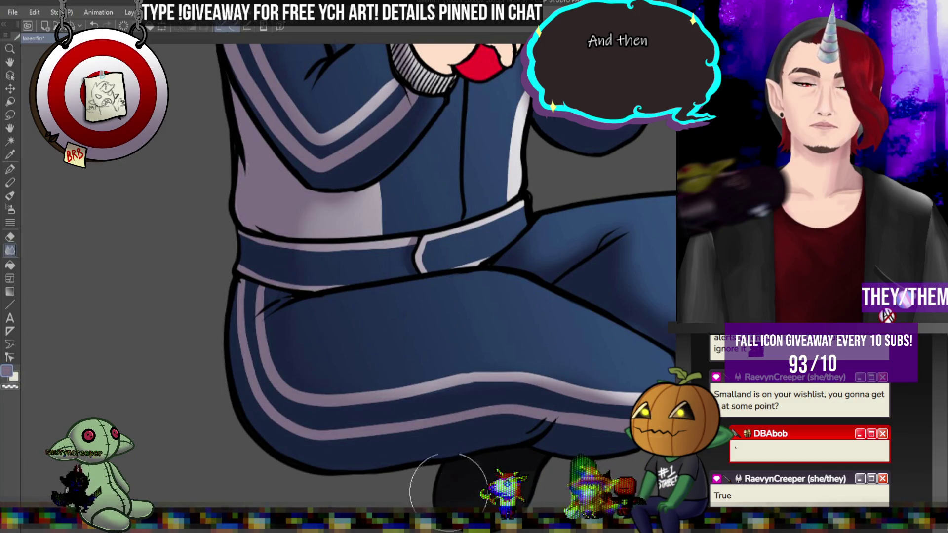
{"action": "scroll", "coordinate": [395, 277], "scroll_direction": "down", "scroll_amount": 3}
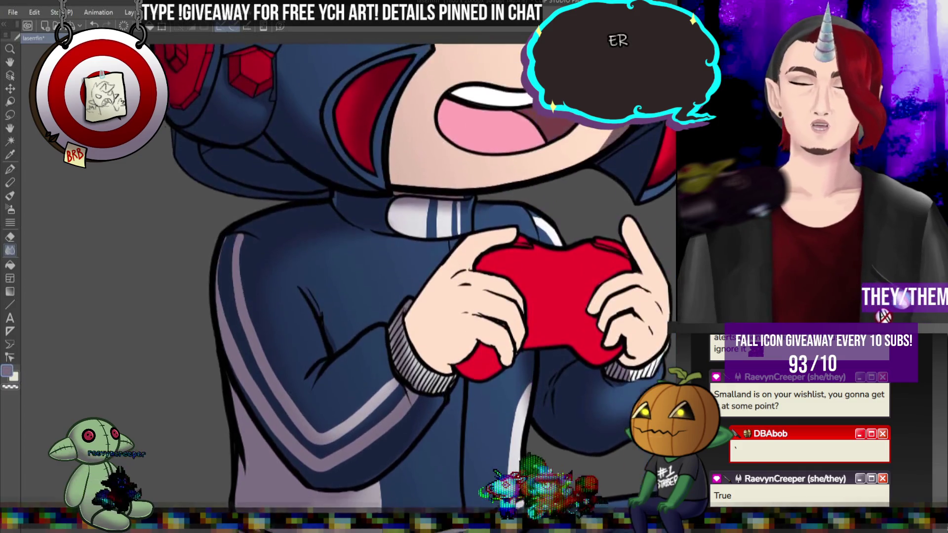
{"action": "scroll", "coordinate": [594, 367], "scroll_direction": "up", "scroll_amount": 5}
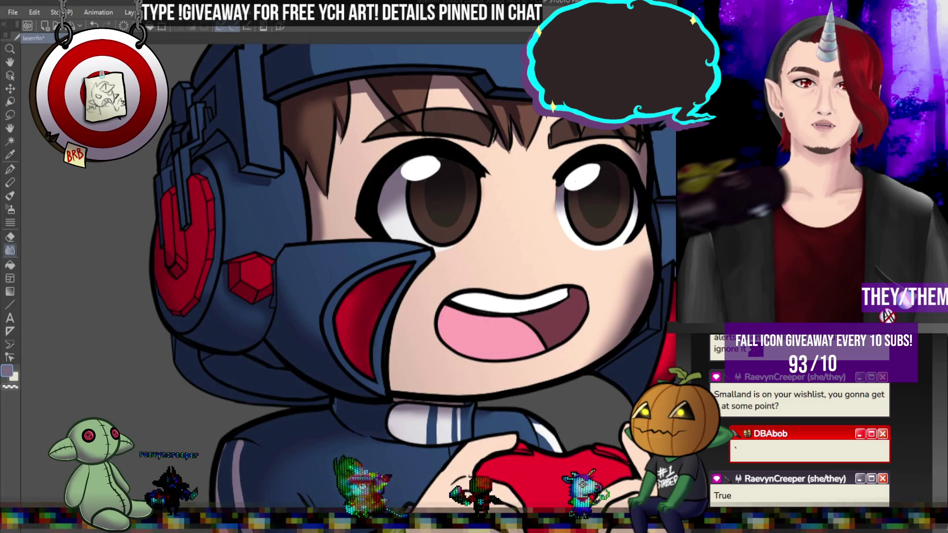
{"action": "scroll", "coordinate": [518, 176], "scroll_direction": "up", "scroll_amount": 4}
{"action": "mouse_move", "coordinate": [518, 176]}
{"action": "left_mouse_down"}
{"action": "mouse_move", "coordinate": [396, 195]}
{"action": "mouse_move", "coordinate": [487, 131]}
{"action": "mouse_move", "coordinate": [519, 187]}
{"action": "left_mouse_up"}
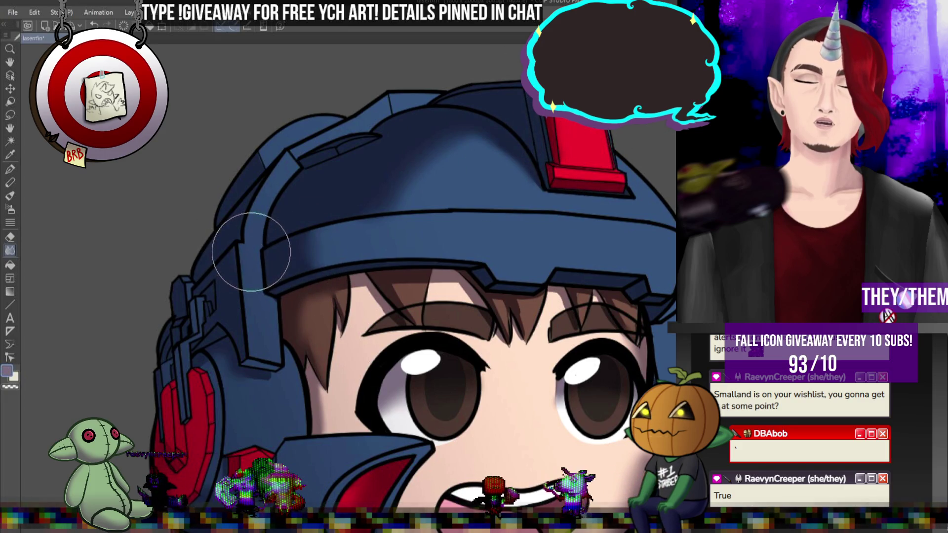
{"action": "key", "text": "ctrl+0"}
{"action": "scroll", "coordinate": [555, 155], "scroll_direction": "up", "scroll_amount": 5}
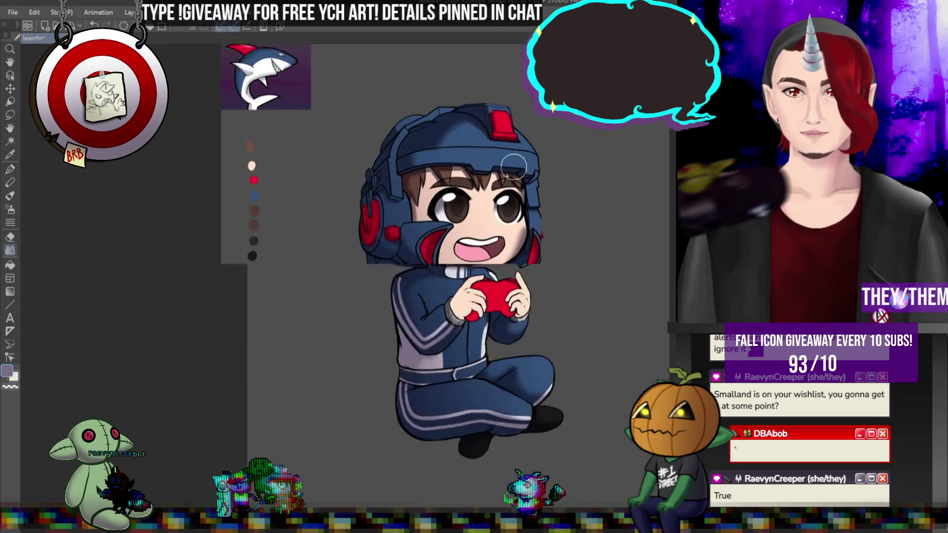
{"action": "scroll", "coordinate": [506, 180], "scroll_direction": "up", "scroll_amount": 1}
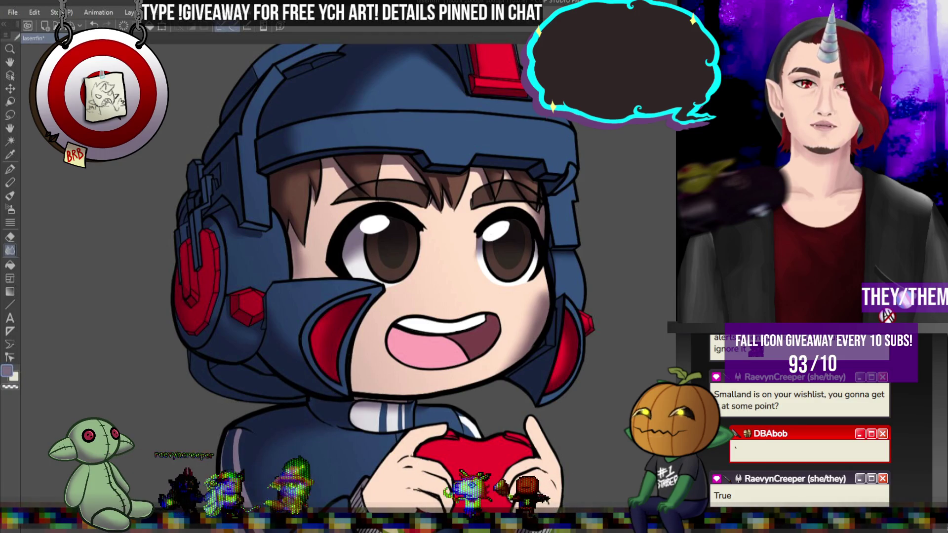
Step: Try a thin straight line down the helmet's front, clear it, and return to the pen
{"action": "left_click", "coordinate": [10, 169]}
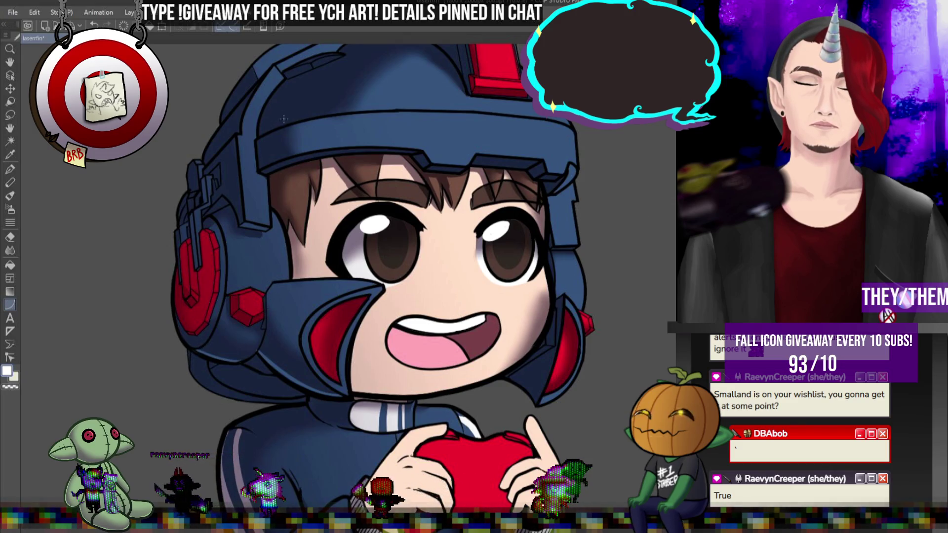
{"action": "left_click_drag", "start_coordinate": [266, 112], "coordinate": [259, 137]}
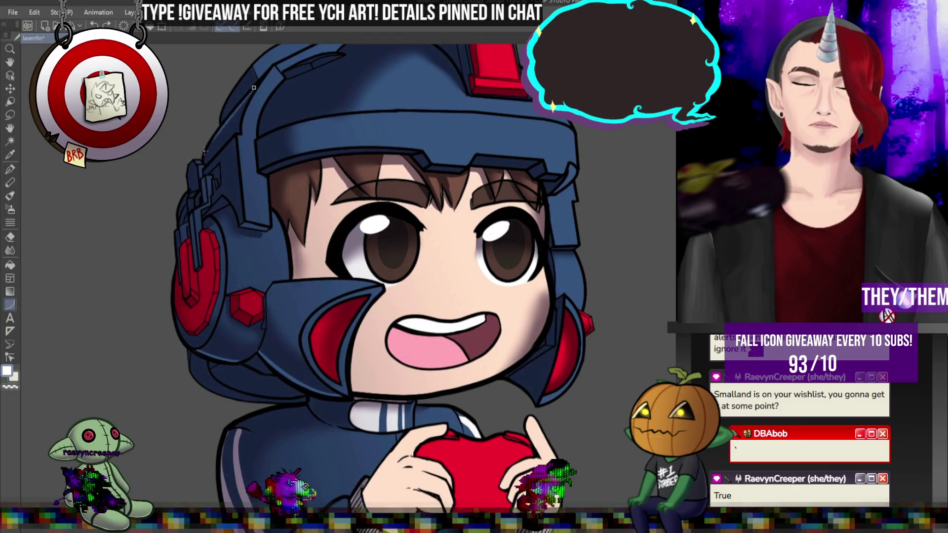
{"action": "left_click_drag", "start_coordinate": [205, 162], "coordinate": [214, 139]}
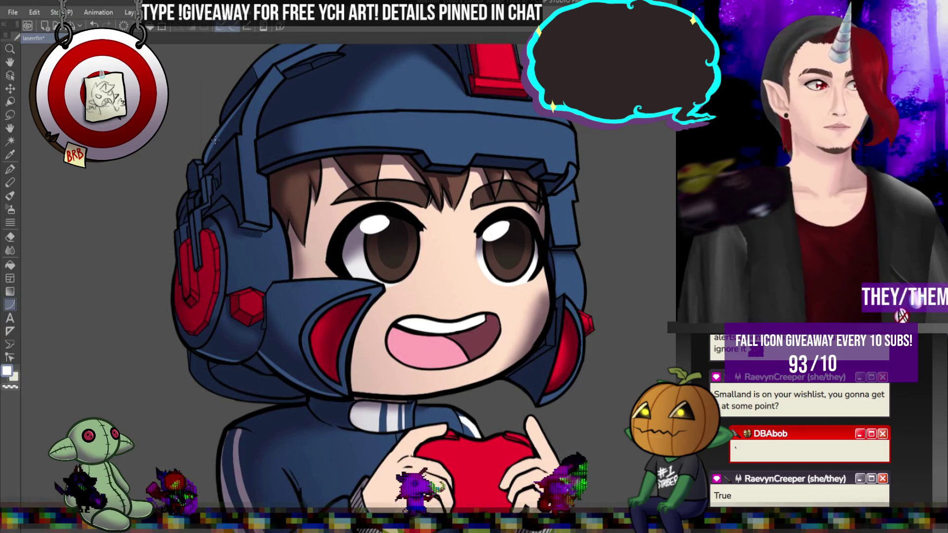
{"action": "left_click", "coordinate": [11, 169]}
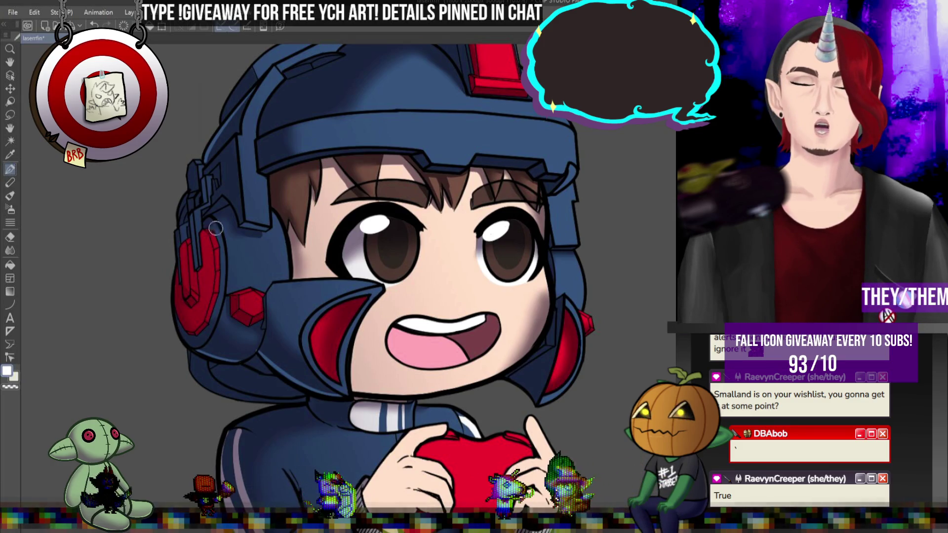
Step: Smudge the shading on the boy's hair with the Blend tool, alternating with the pen
{"action": "key", "text": "j"}
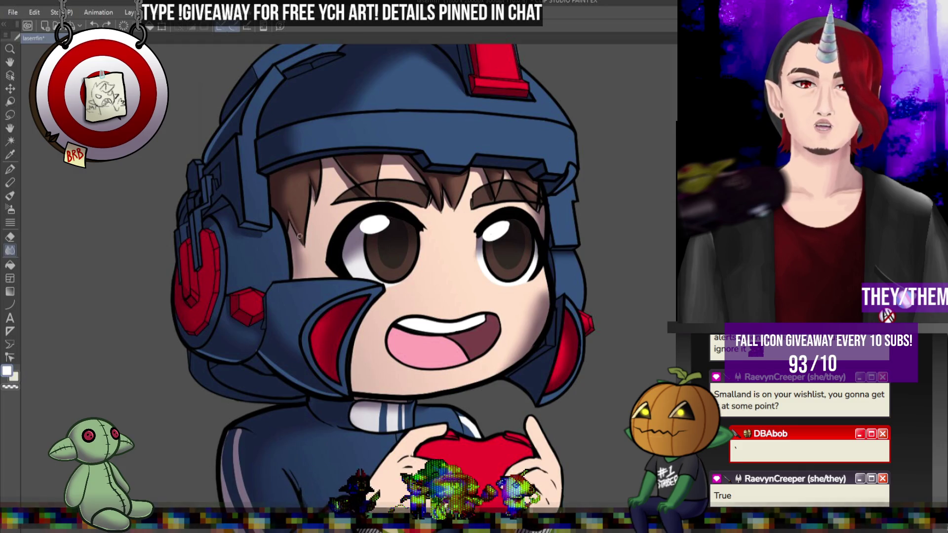
{"action": "left_click_drag", "start_coordinate": [305, 244], "coordinate": [322, 197]}
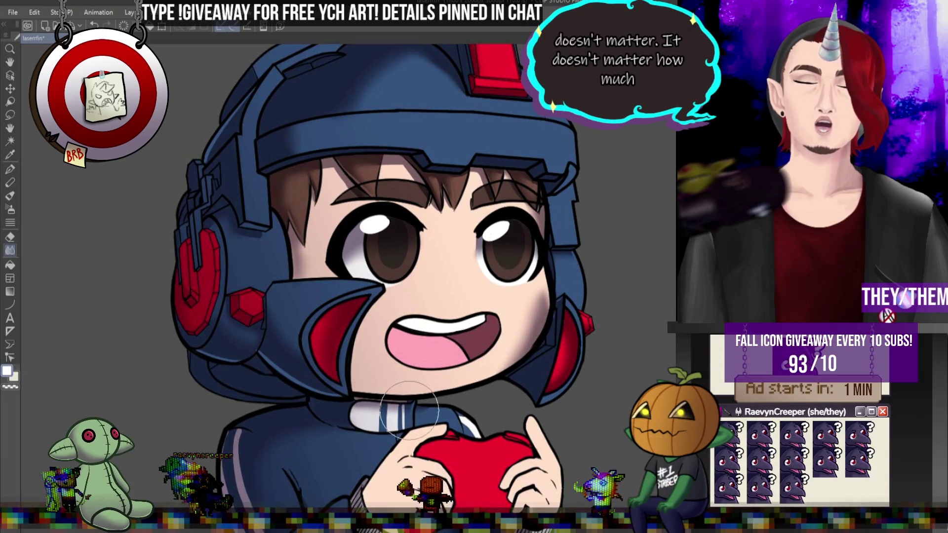
{"action": "key", "text": "p"}
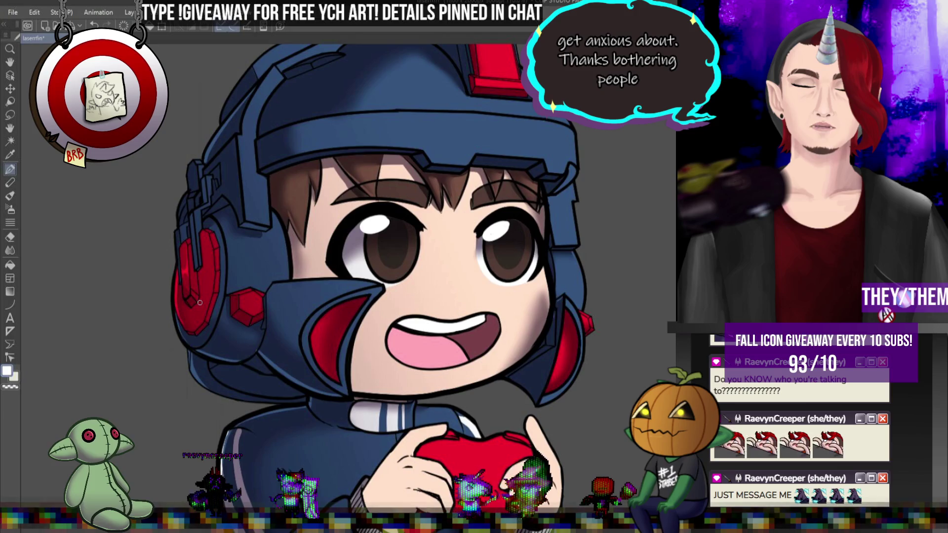
{"action": "key", "text": "j"}
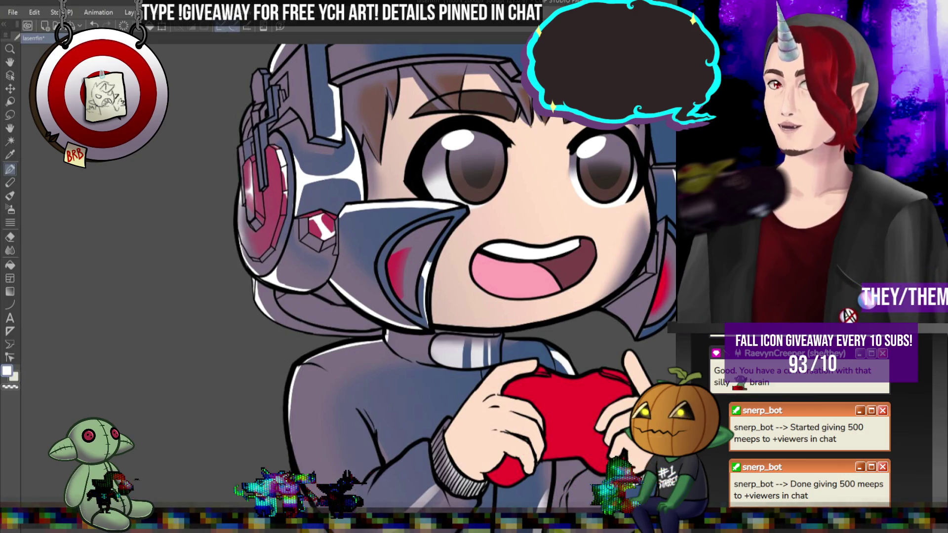
{"action": "scroll", "coordinate": [663, 193], "scroll_direction": "down", "scroll_amount": 4}
{"action": "scroll", "coordinate": [663, 193], "scroll_direction": "up", "scroll_amount": 5}
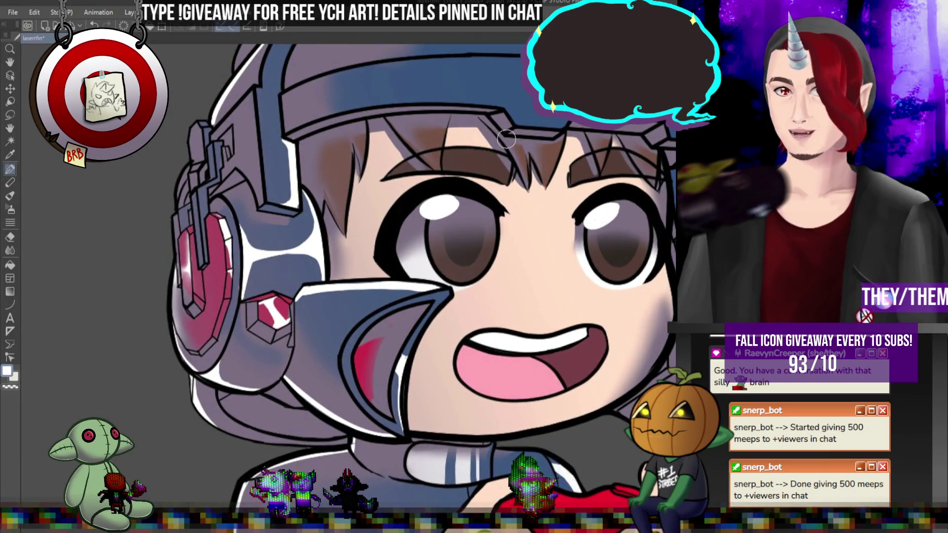
{"action": "left_click", "coordinate": [10, 250]}
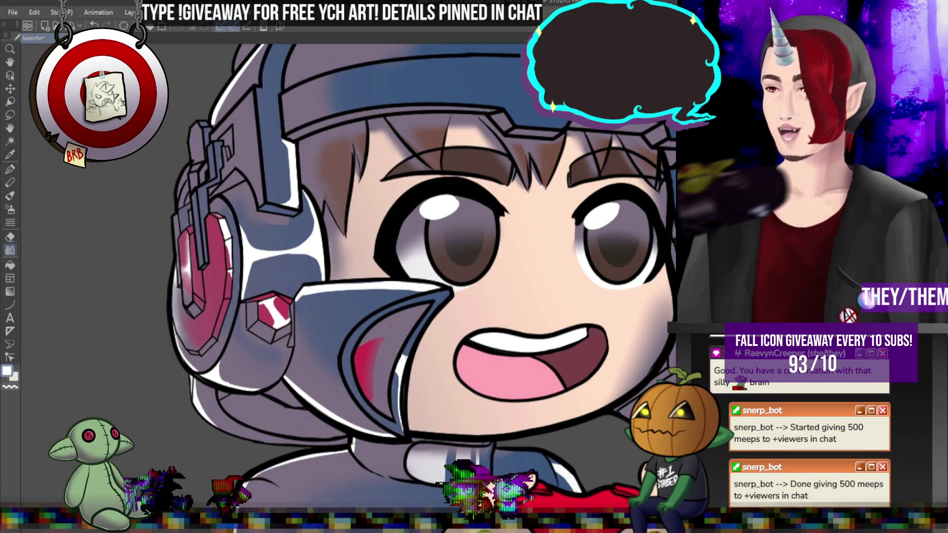
{"action": "scroll", "coordinate": [471, 136], "scroll_direction": "down", "scroll_amount": 5}
{"action": "scroll", "coordinate": [472, 135], "scroll_direction": "up", "scroll_amount": 5}
{"action": "scroll", "coordinate": [413, 64], "scroll_direction": "up", "scroll_amount": 3}
{"action": "scroll", "coordinate": [419, 153], "scroll_direction": "down", "scroll_amount": 6}
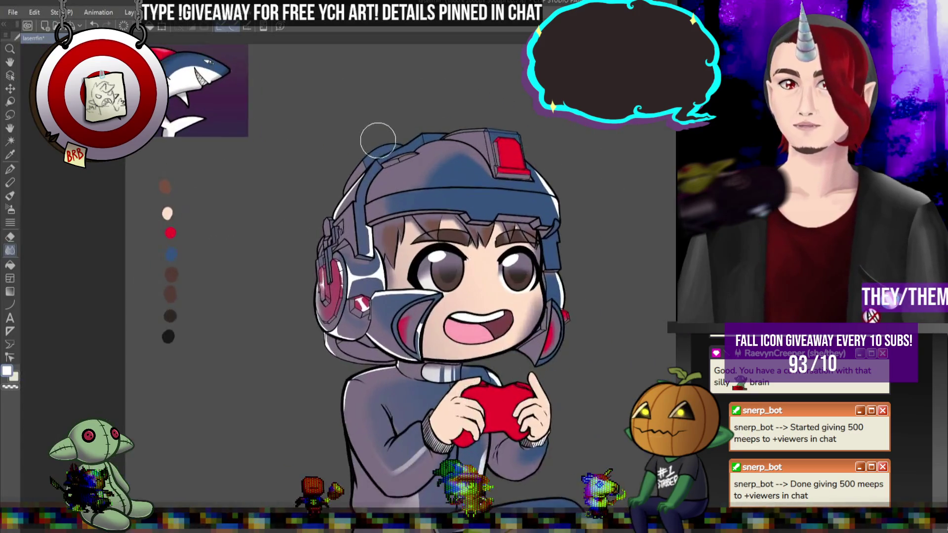
{"action": "scroll", "coordinate": [378, 140], "scroll_direction": "up", "scroll_amount": 4}
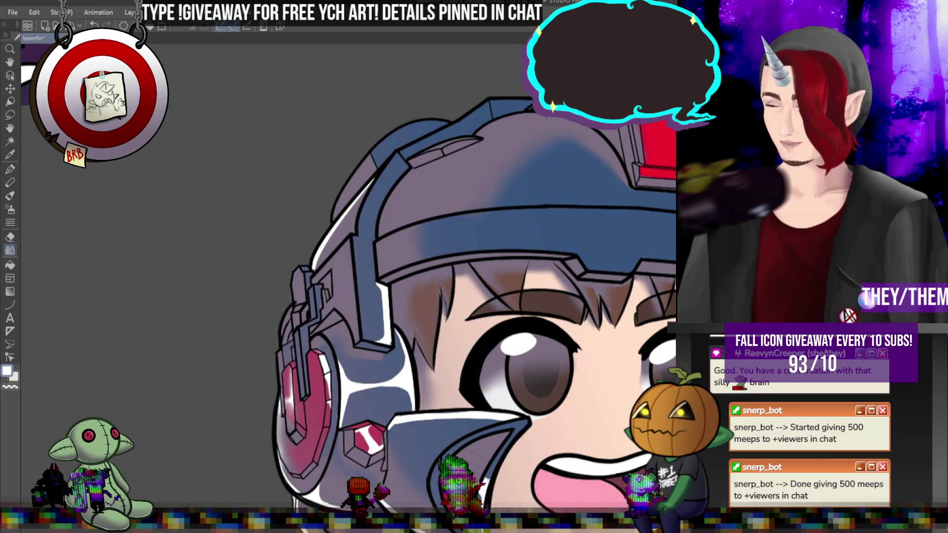
{"action": "left_click", "coordinate": [10, 169]}
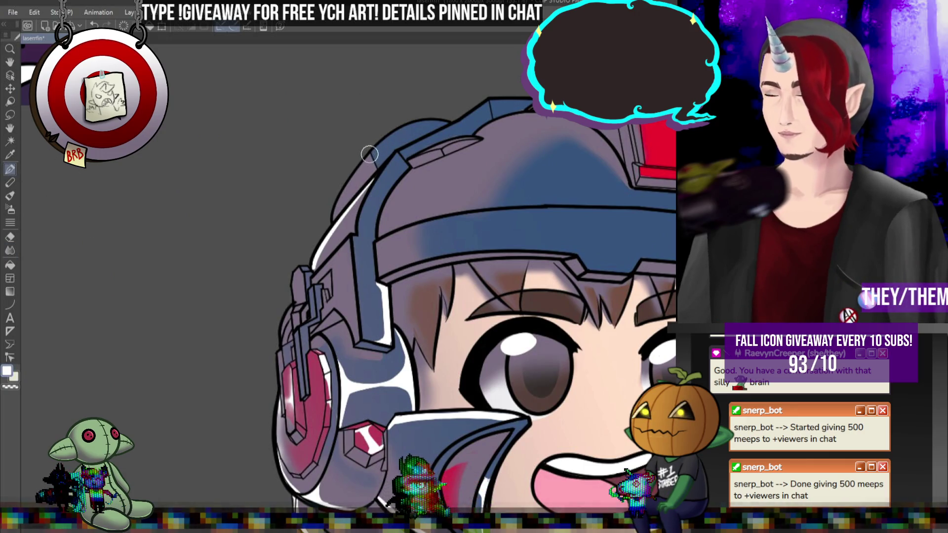
Step: Paint white highlights along the helmet's left rim, the headphone band and the red helmet panel
{"action": "left_click_drag", "start_coordinate": [347, 190], "coordinate": [333, 223]}
{"action": "left_click_drag", "start_coordinate": [348, 183], "coordinate": [372, 152]}
{"action": "left_click_drag", "start_coordinate": [294, 274], "coordinate": [294, 316]}
{"action": "mouse_move", "coordinate": [280, 347]}
{"action": "left_mouse_down"}
{"action": "mouse_move", "coordinate": [278, 453]}
{"action": "mouse_move", "coordinate": [282, 380]}
{"action": "mouse_move", "coordinate": [284, 399]}
{"action": "left_mouse_up"}
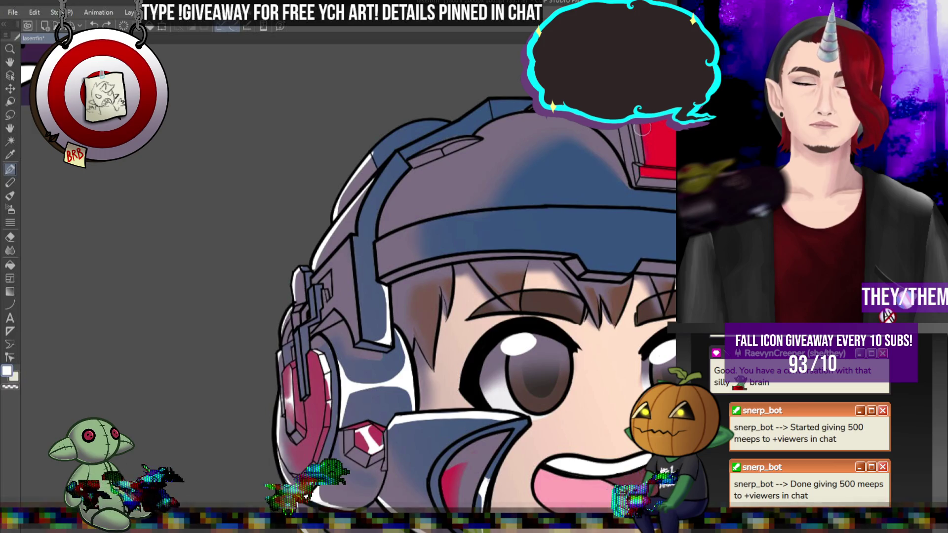
{"action": "left_click_drag", "start_coordinate": [641, 126], "coordinate": [671, 141]}
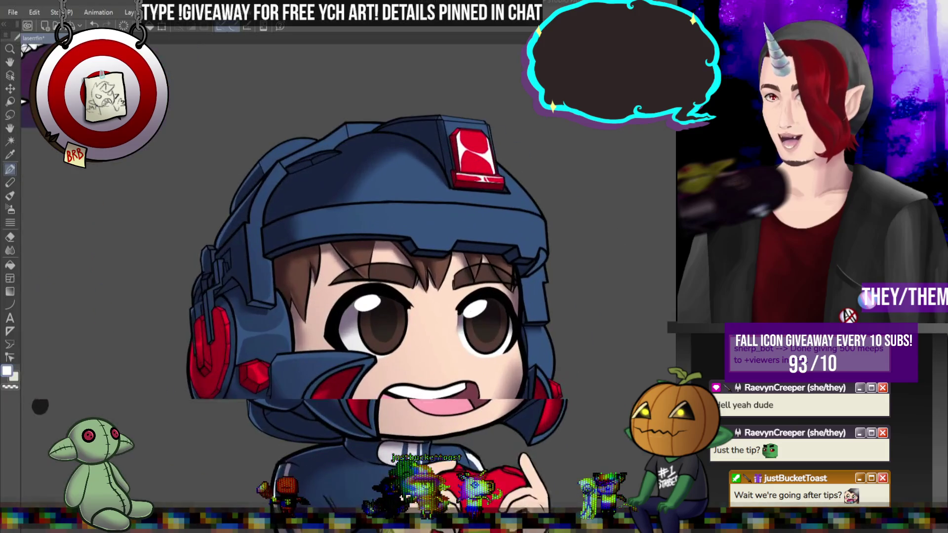
{"action": "scroll", "coordinate": [559, 238], "scroll_direction": "up", "scroll_amount": 2}
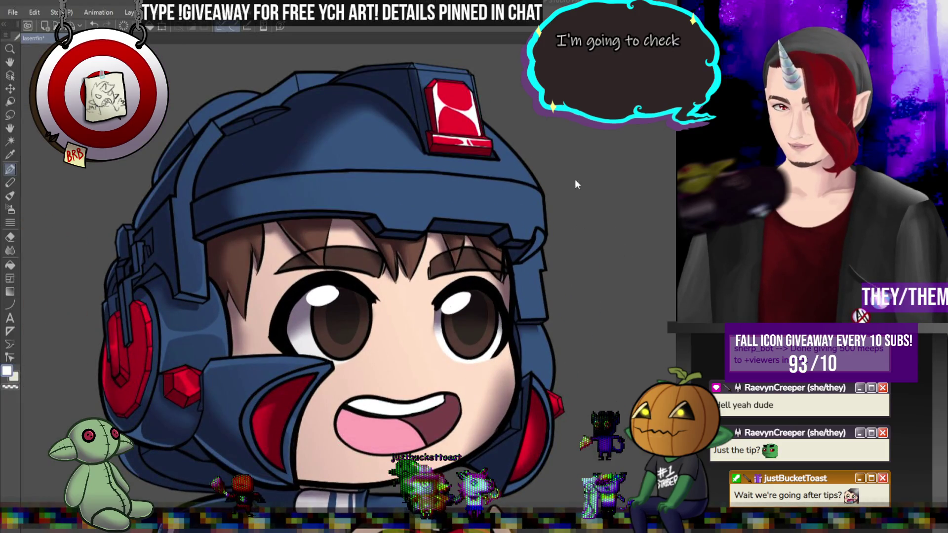
{"action": "scroll", "coordinate": [568, 149], "scroll_direction": "down", "scroll_amount": 5}
{"action": "scroll", "coordinate": [514, 131], "scroll_direction": "up", "scroll_amount": 8}
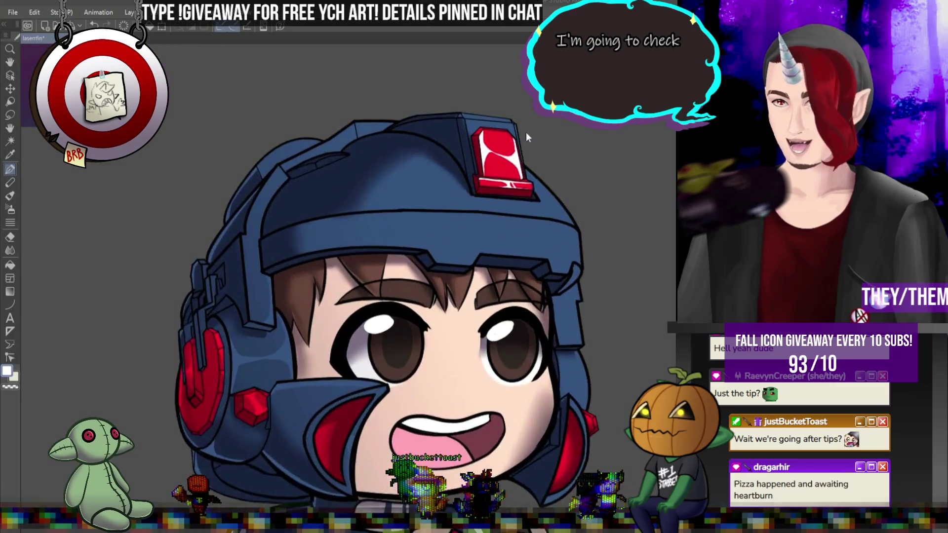
{"action": "scroll", "coordinate": [555, 142], "scroll_direction": "down", "scroll_amount": 5}
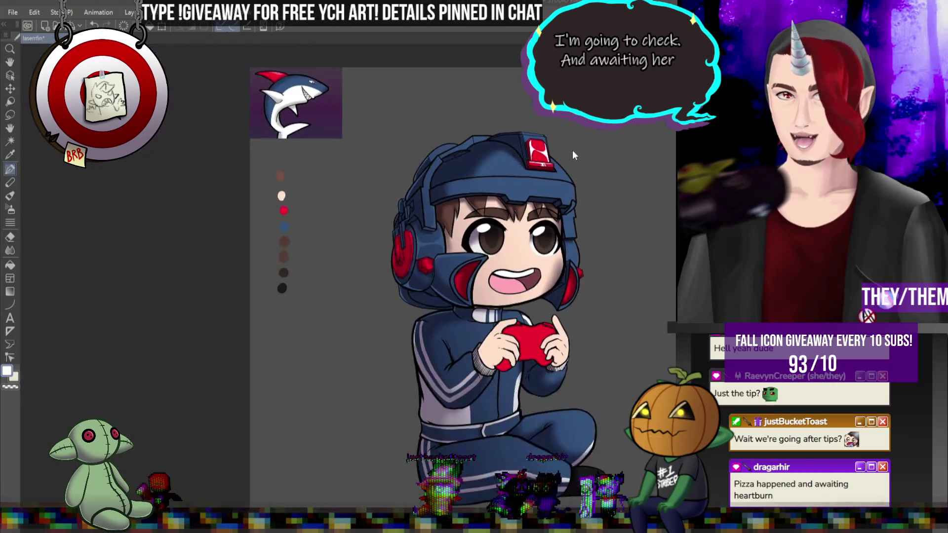
{"action": "scroll", "coordinate": [552, 138], "scroll_direction": "up", "scroll_amount": 6}
{"action": "scroll", "coordinate": [533, 120], "scroll_direction": "down", "scroll_amount": 2}
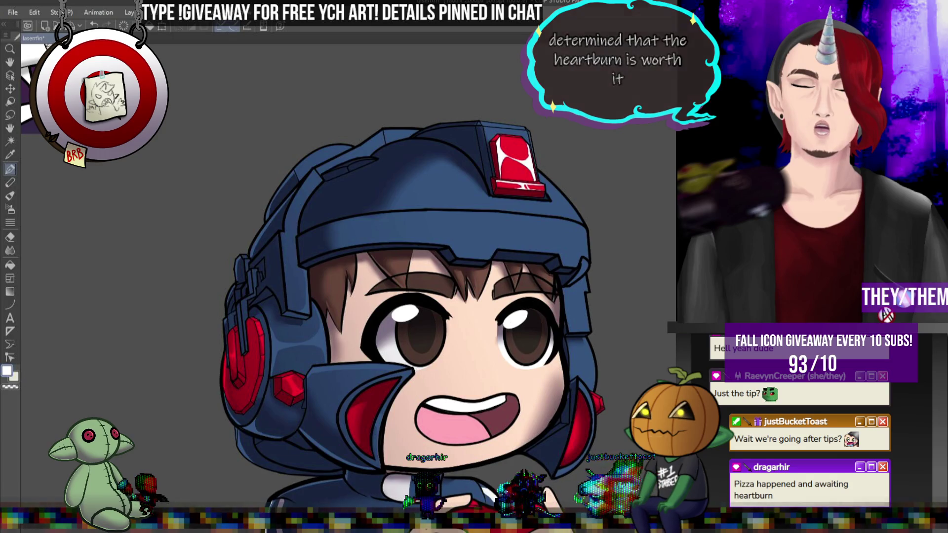
Step: Paint the gem's red over its white streaks, then undo to restore the highlight
{"action": "left_click", "coordinate": [518, 166], "text": "alt"}
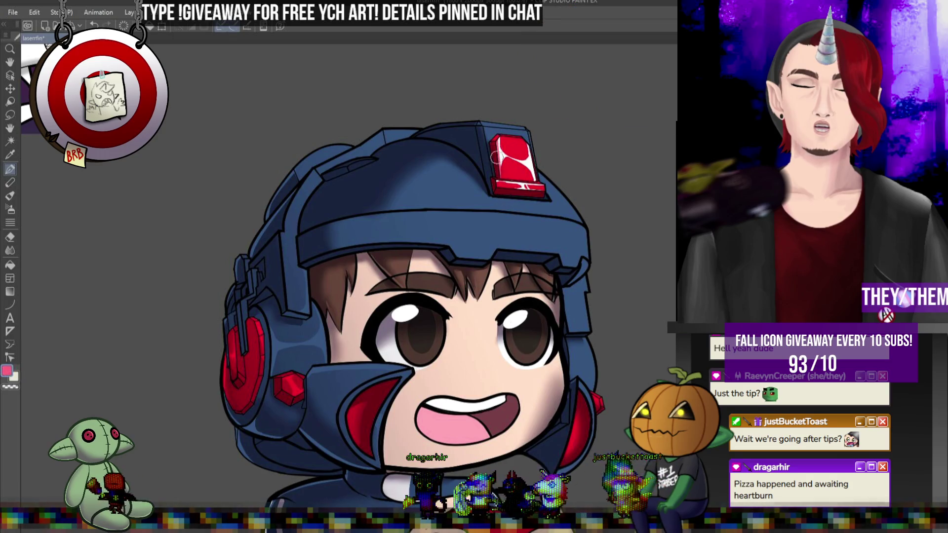
{"action": "left_click_drag", "start_coordinate": [498, 148], "coordinate": [497, 140]}
{"action": "mouse_move", "coordinate": [523, 180]}
{"action": "left_mouse_down"}
{"action": "mouse_move", "coordinate": [536, 195]}
{"action": "mouse_move", "coordinate": [533, 161]}
{"action": "left_mouse_up"}
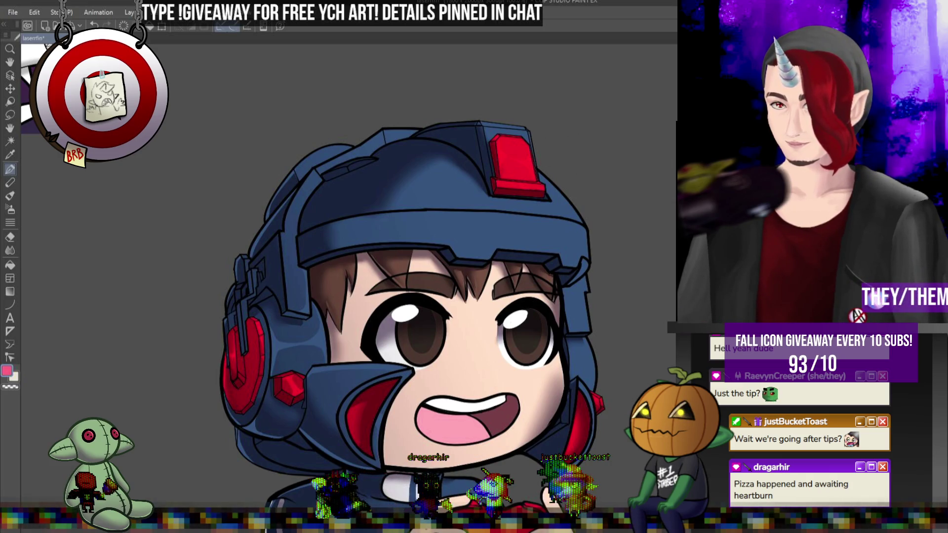
{"action": "scroll", "coordinate": [561, 218], "scroll_direction": "down", "scroll_amount": 3}
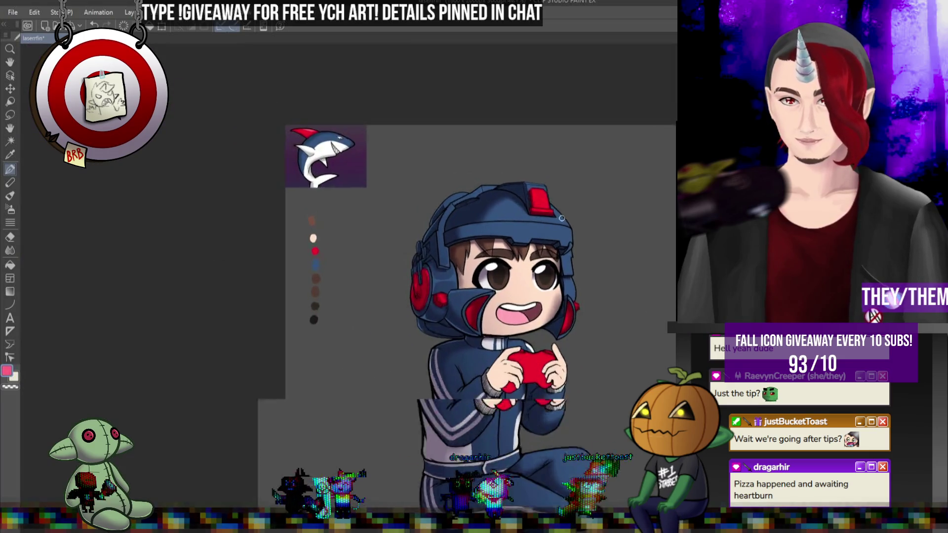
{"action": "scroll", "coordinate": [561, 218], "scroll_direction": "up", "scroll_amount": 3}
{"action": "key", "text": "ctrl+z"}
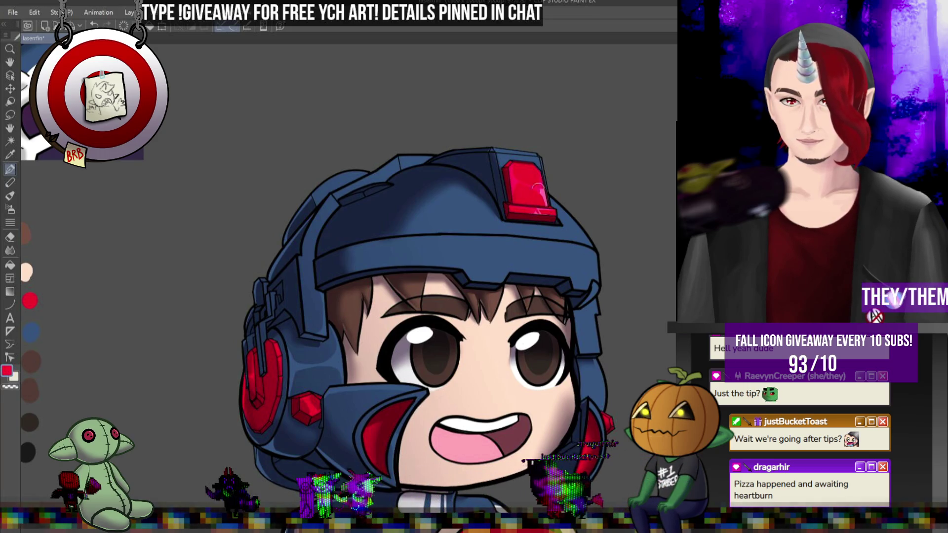
Step: Zoom in on the helmet and face and sample the helmet's blue as paint colour
{"action": "scroll", "coordinate": [497, 202], "scroll_direction": "down", "scroll_amount": 5}
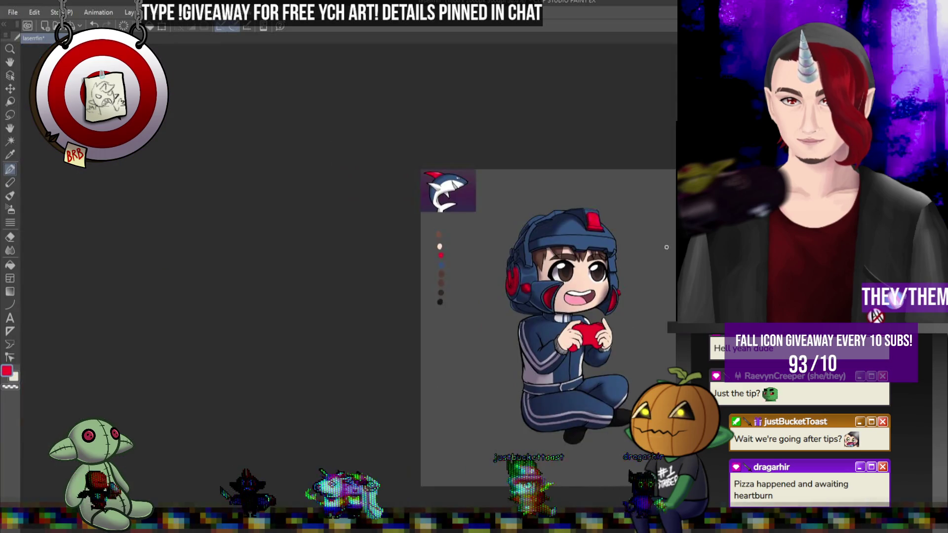
{"action": "scroll", "coordinate": [622, 243], "scroll_direction": "up", "scroll_amount": 5}
{"action": "scroll", "coordinate": [623, 242], "scroll_direction": "up", "scroll_amount": 1}
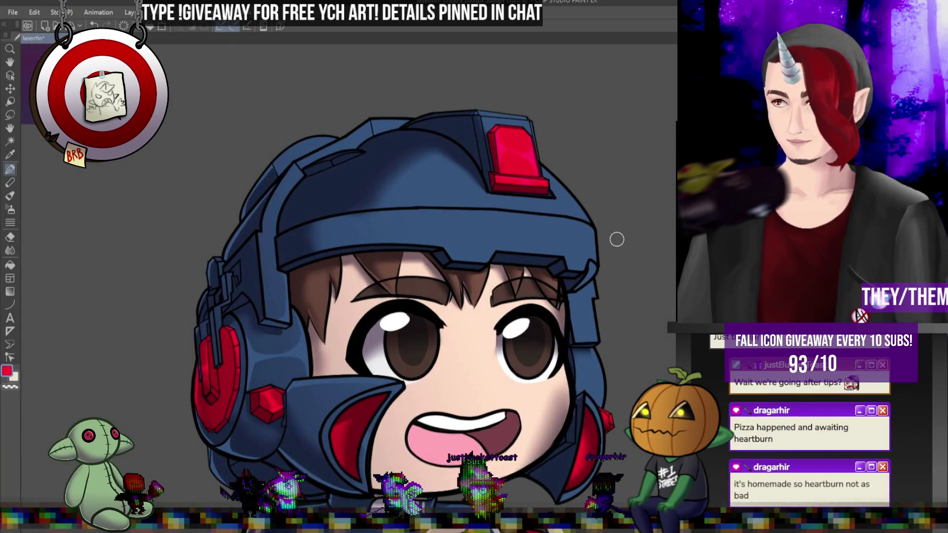
{"action": "left_click", "coordinate": [567, 195], "text": "alt"}
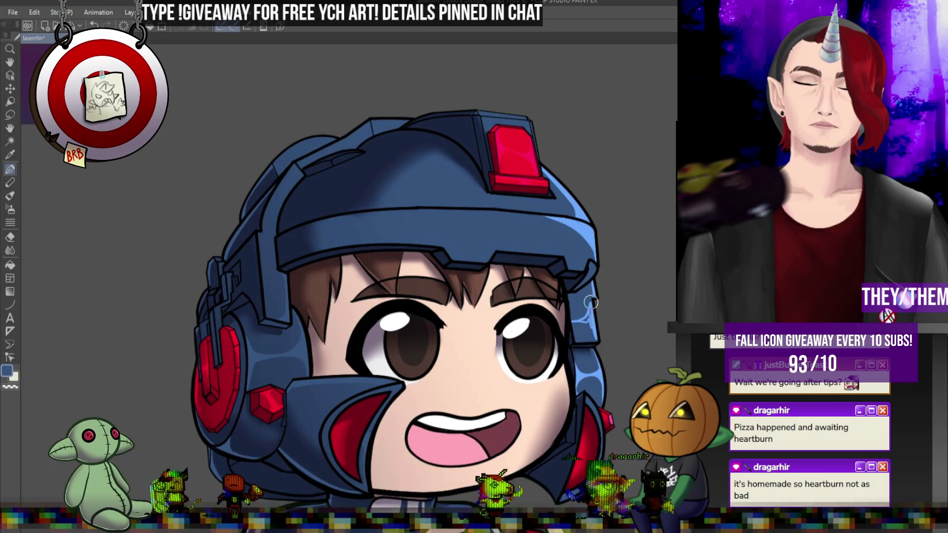
Step: Smooth the helmet's lighter blue shading with the Blend tool, then return to the pen
{"action": "left_click", "coordinate": [10, 250]}
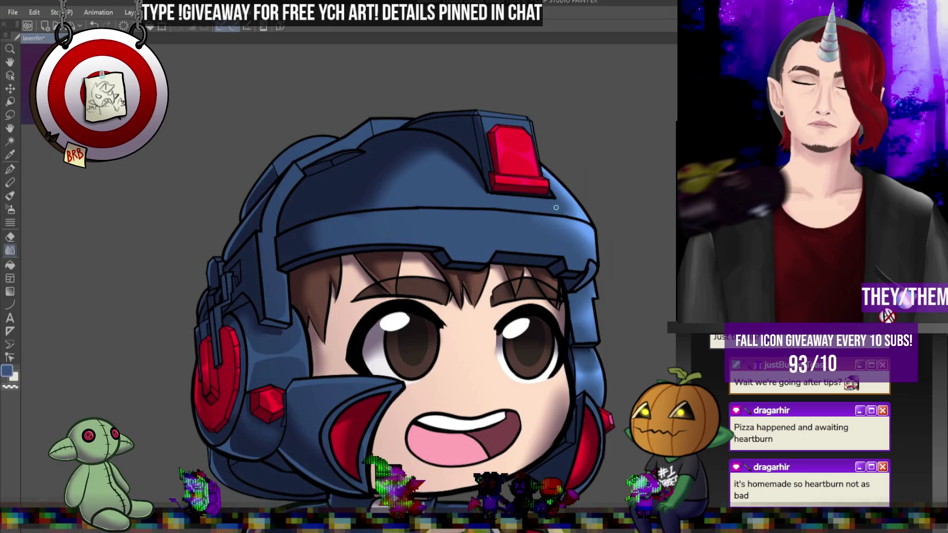
{"action": "left_click", "coordinate": [10, 169]}
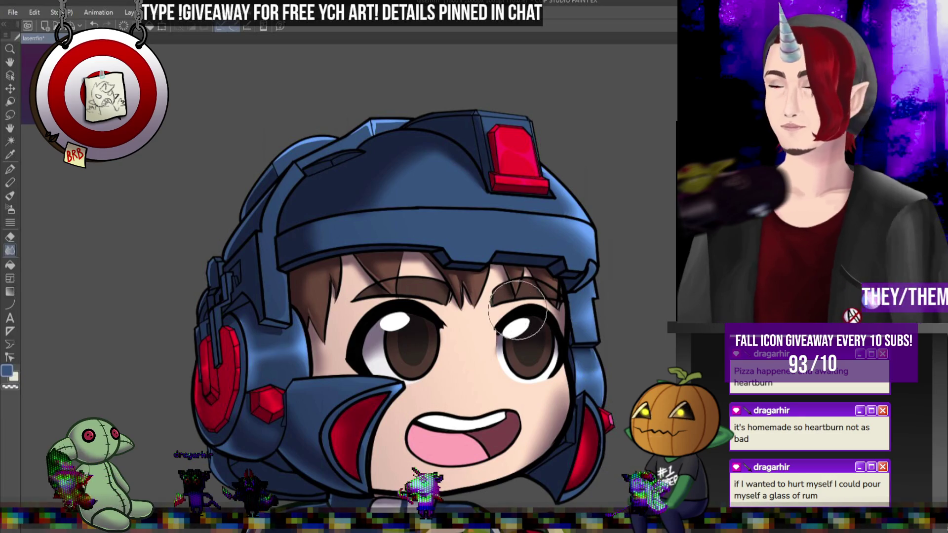
Step: Zoom out to view the whole chibi and palette, then zoom in on the helmet top
{"action": "scroll", "coordinate": [468, 367], "scroll_direction": "down", "scroll_amount": 5}
{"action": "scroll", "coordinate": [468, 368], "scroll_direction": "up", "scroll_amount": 4}
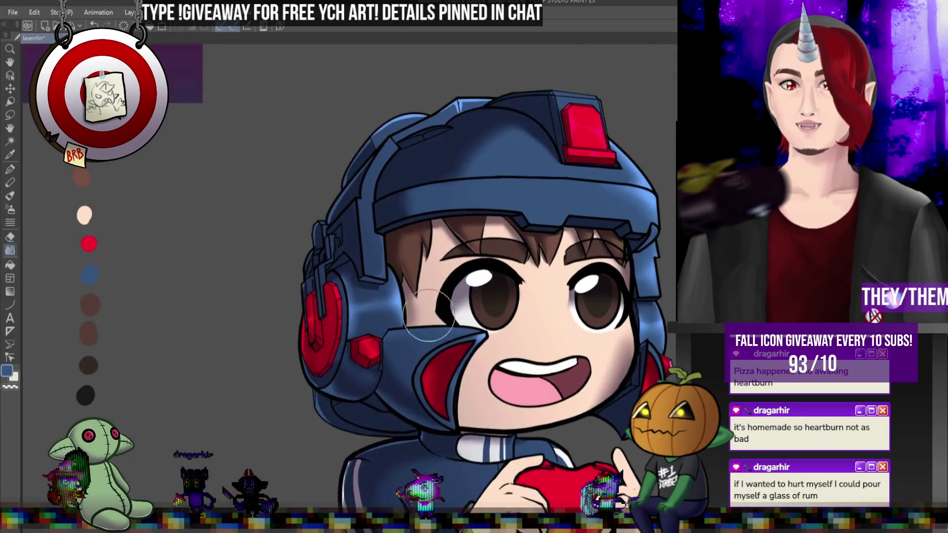
{"action": "scroll", "coordinate": [602, 386], "scroll_direction": "down", "scroll_amount": 4}
{"action": "scroll", "coordinate": [602, 386], "scroll_direction": "up", "scroll_amount": 3}
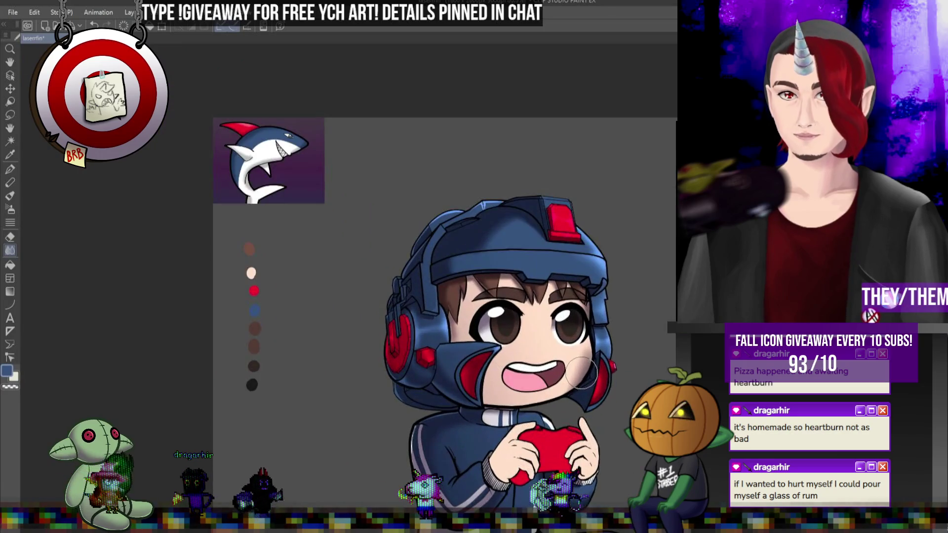
{"action": "scroll", "coordinate": [596, 304], "scroll_direction": "up", "scroll_amount": 1}
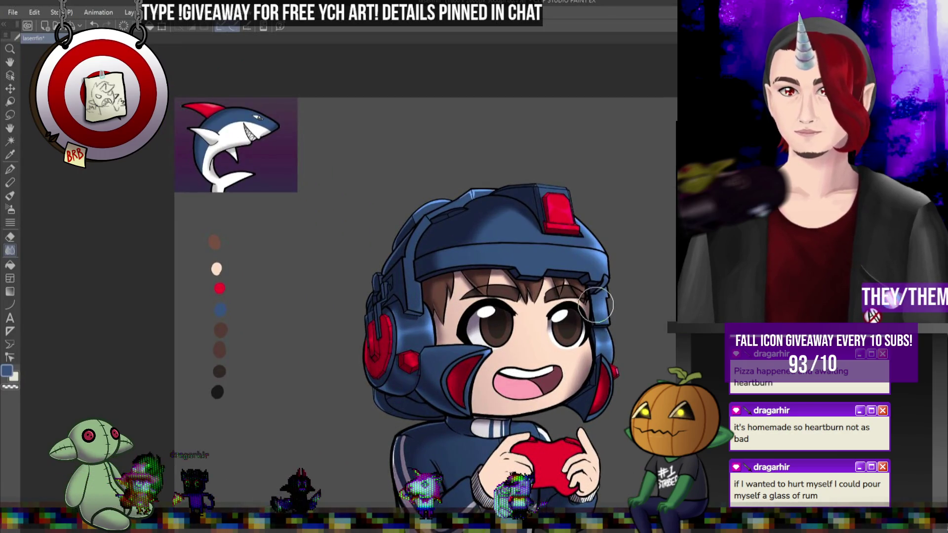
{"action": "scroll", "coordinate": [499, 187], "scroll_direction": "up", "scroll_amount": 3}
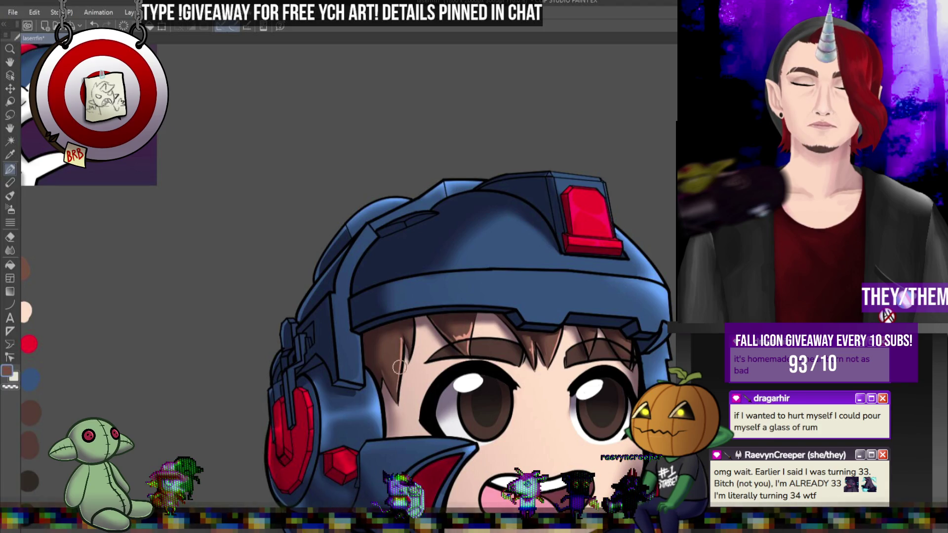
Step: Add a faint hair stroke and extend sampled helmet blue along the helmet edge
{"action": "left_click_drag", "start_coordinate": [399, 369], "coordinate": [387, 366]}
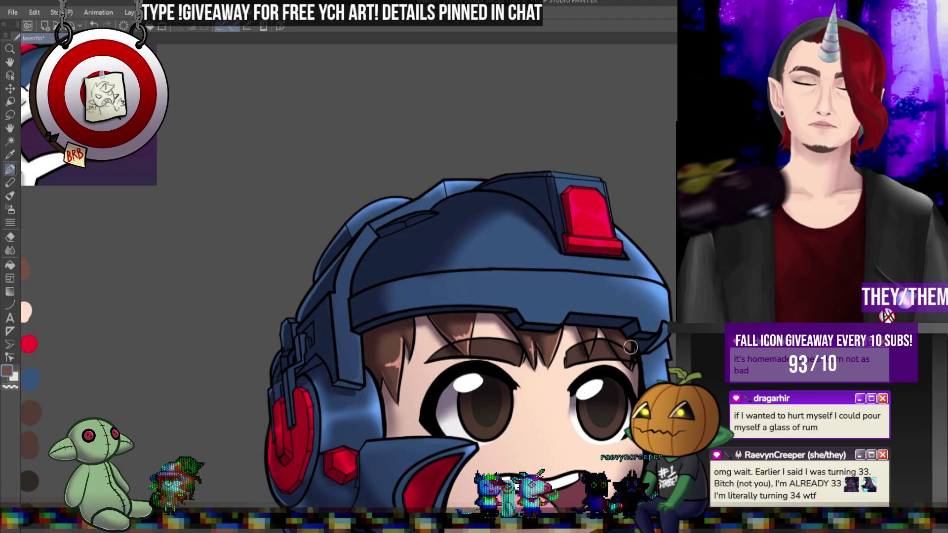
{"action": "left_click", "coordinate": [666, 351], "text": "alt"}
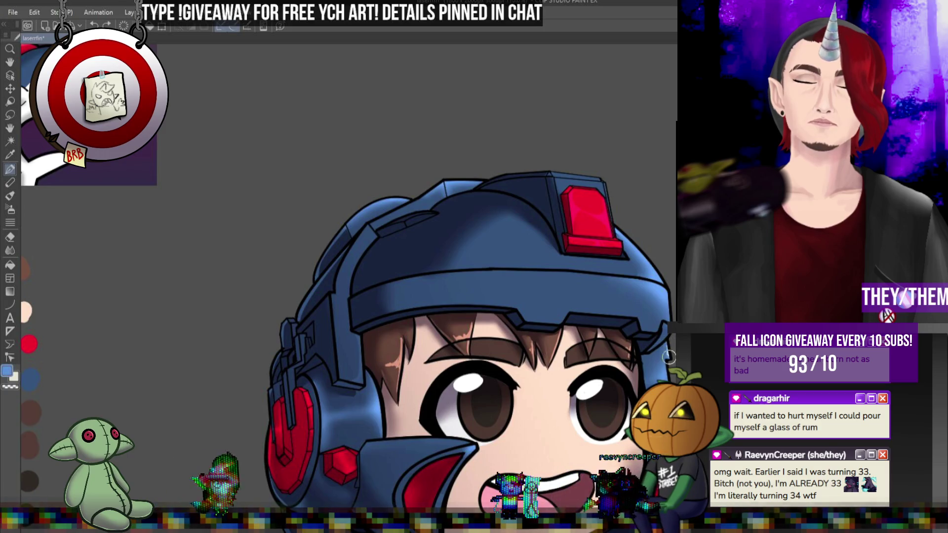
{"action": "left_click_drag", "start_coordinate": [665, 363], "coordinate": [666, 375]}
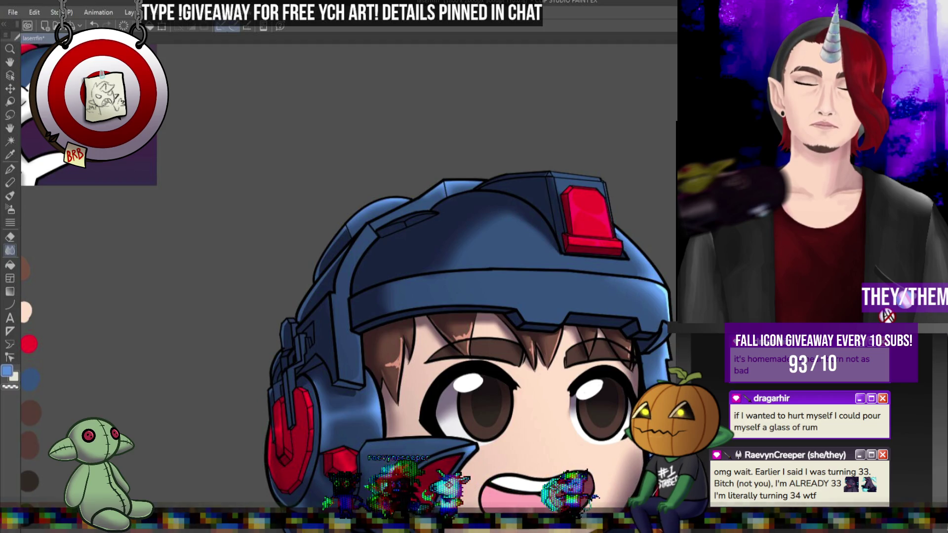
Step: Paint a light blue highlight on the headphone and blend it in with the Blend tool
{"action": "key", "text": "p"}
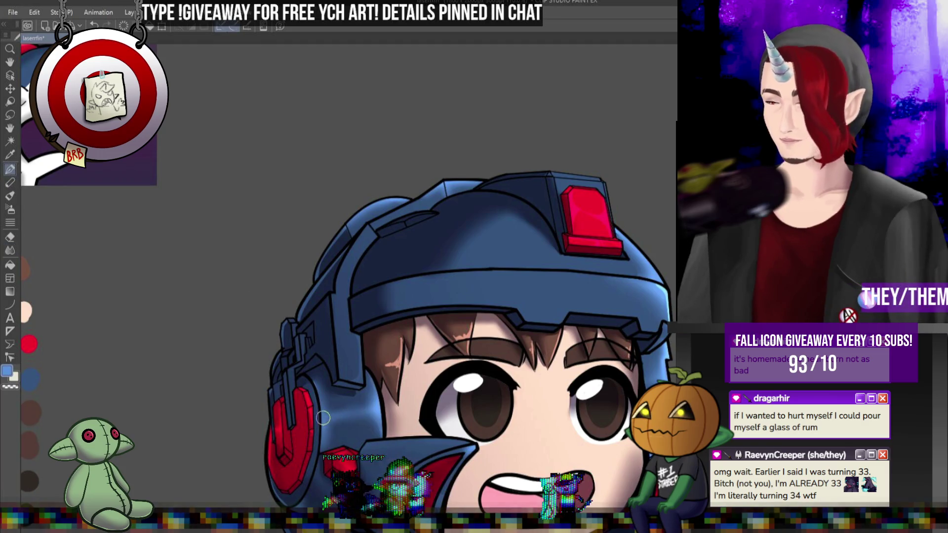
{"action": "left_click_drag", "start_coordinate": [323, 418], "coordinate": [377, 396]}
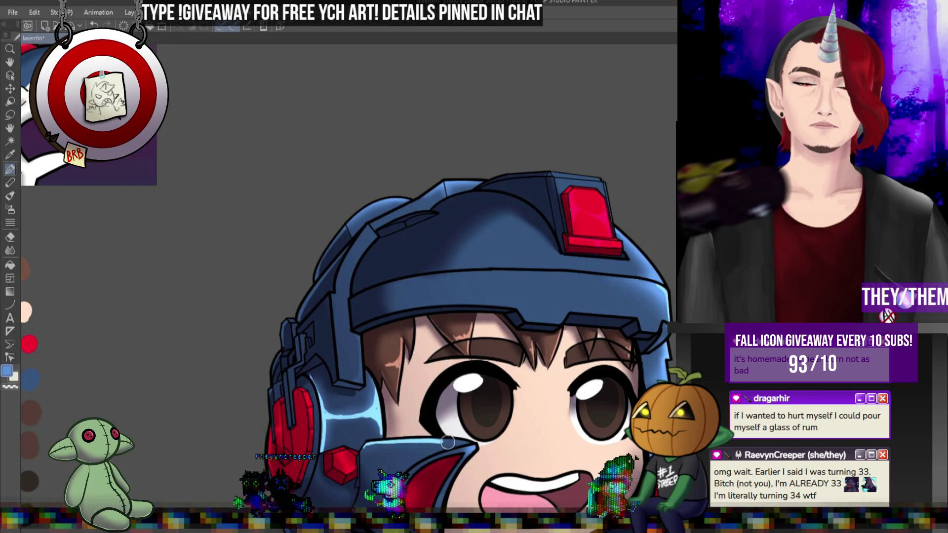
{"action": "right_click", "coordinate": [472, 443]}
{"action": "left_click", "coordinate": [469, 441]}
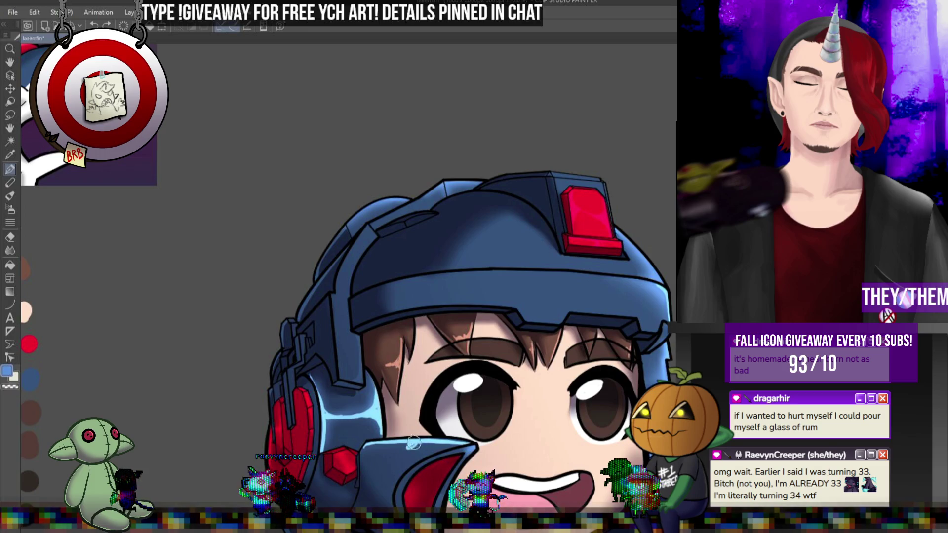
{"action": "key", "text": "j"}
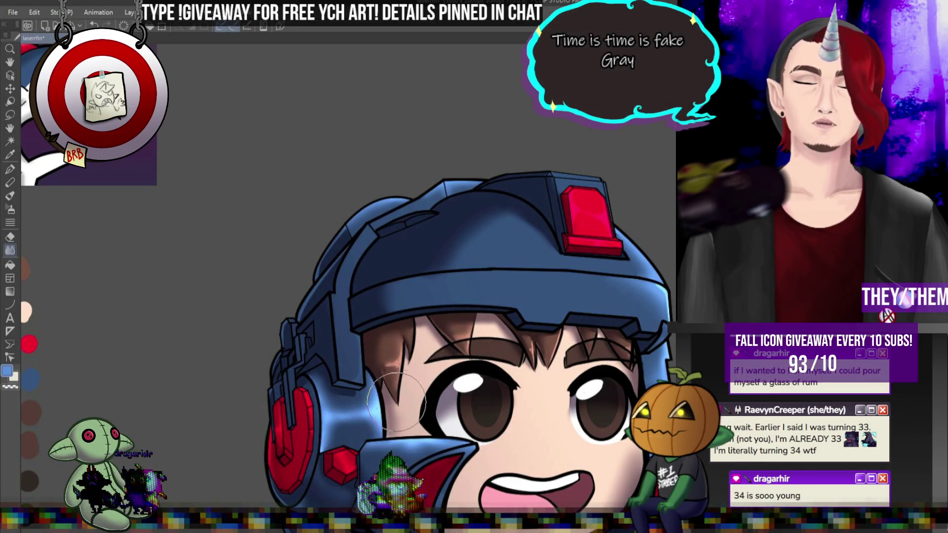
{"action": "key", "text": "p"}
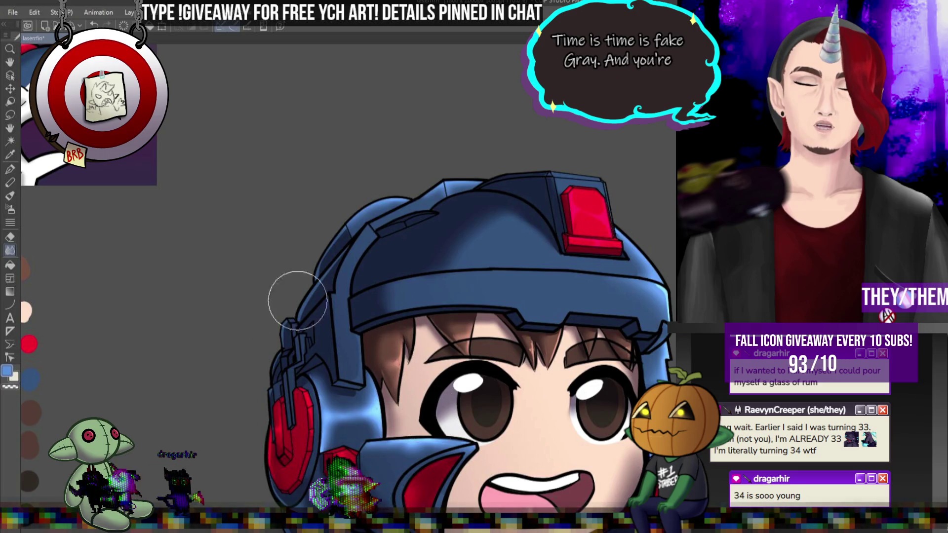
{"action": "left_click", "coordinate": [595, 187], "text": "alt"}
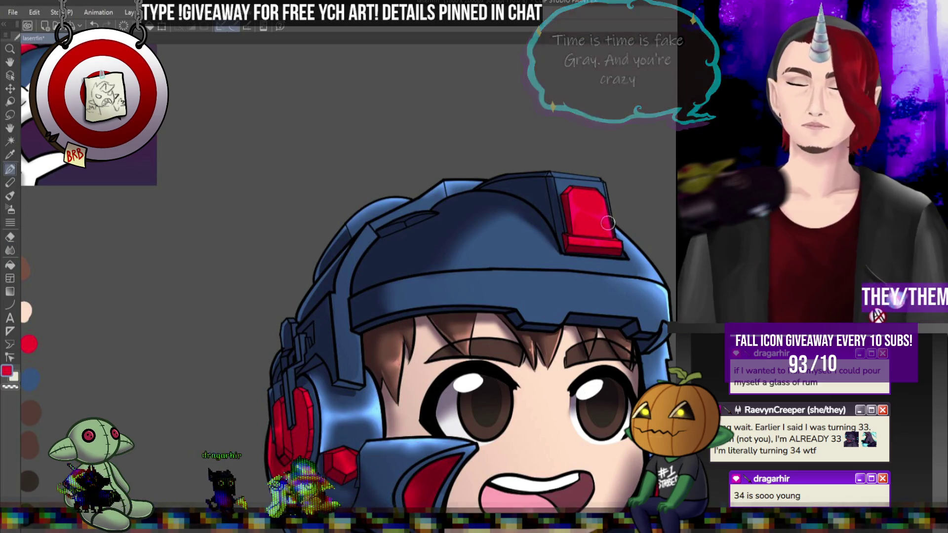
Step: Paint pink highlights on the red helmet light's right side and curve, then blend them
{"action": "left_click_drag", "start_coordinate": [607, 204], "coordinate": [610, 242]}
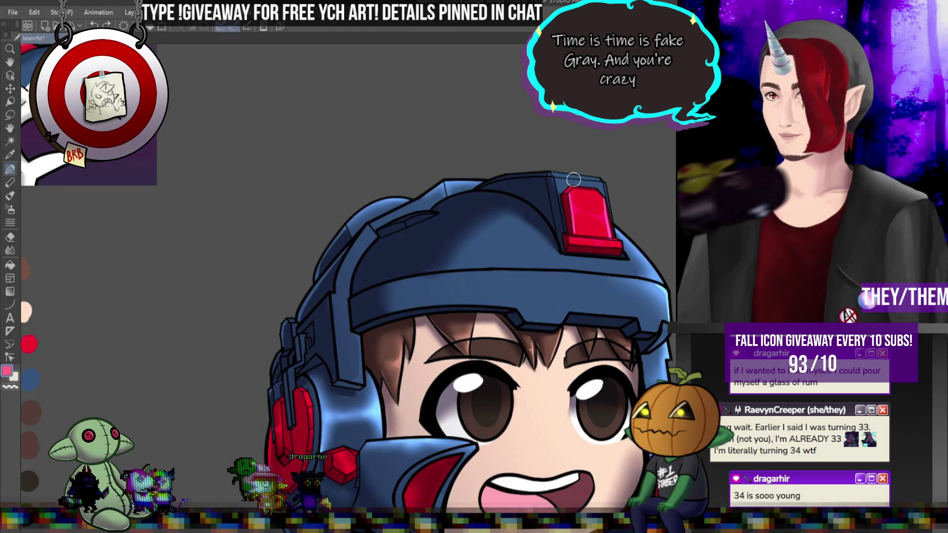
{"action": "left_click_drag", "start_coordinate": [572, 206], "coordinate": [595, 217]}
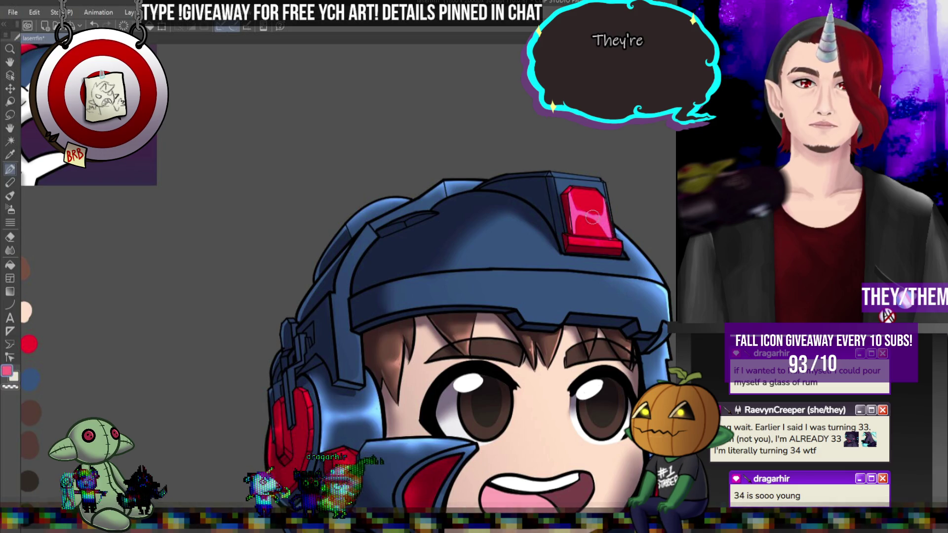
{"action": "left_click", "coordinate": [10, 250]}
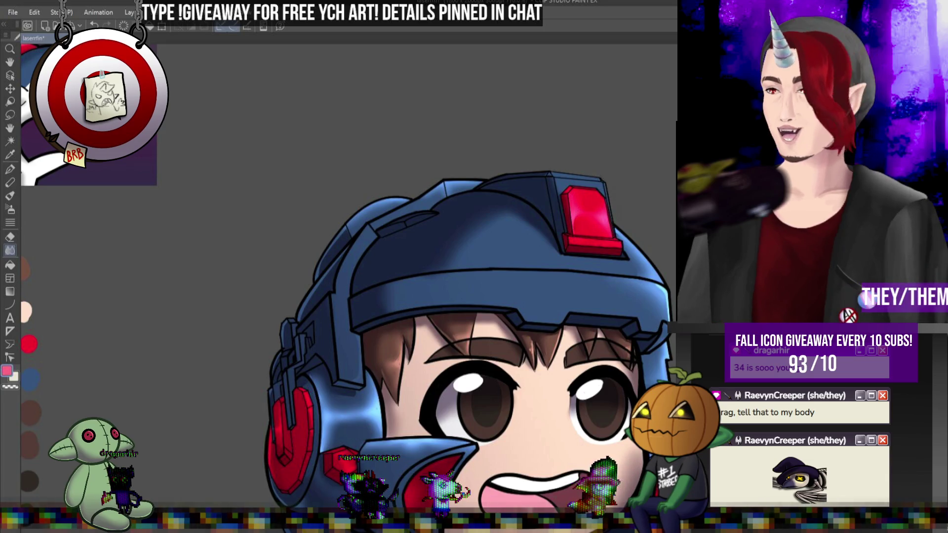
{"action": "left_click", "coordinate": [17, 170]}
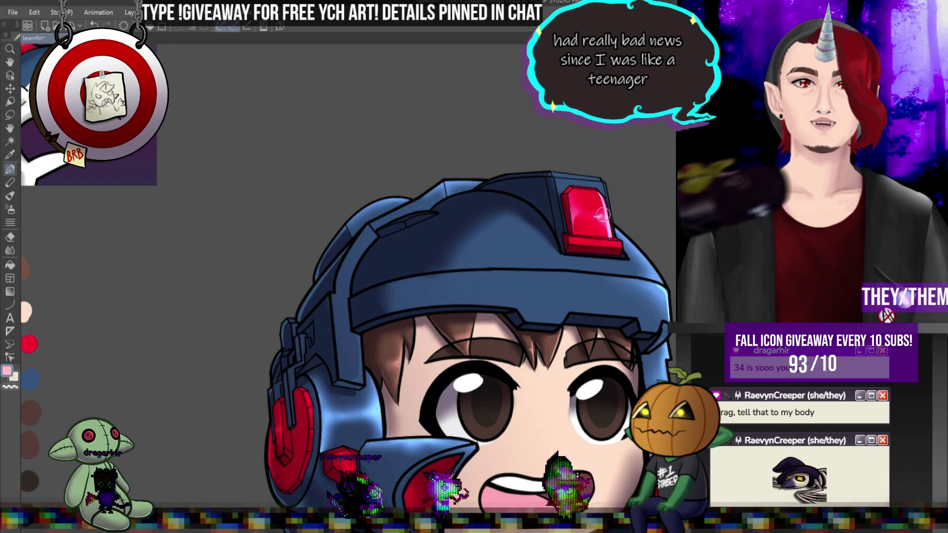
Step: Add a small white glint on the helmet light and smooth it with the Blend tool
{"action": "left_click_drag", "start_coordinate": [603, 213], "coordinate": [582, 219]}
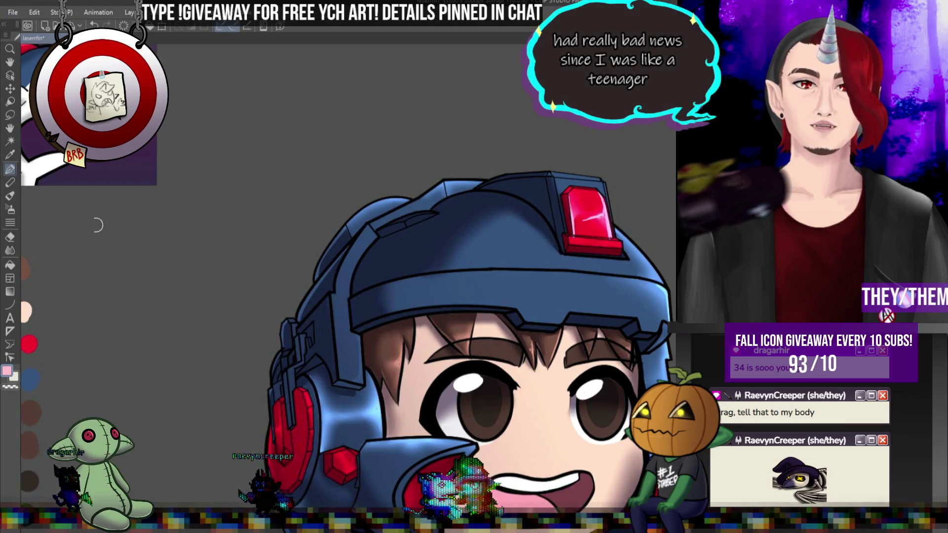
{"action": "left_click", "coordinate": [10, 250]}
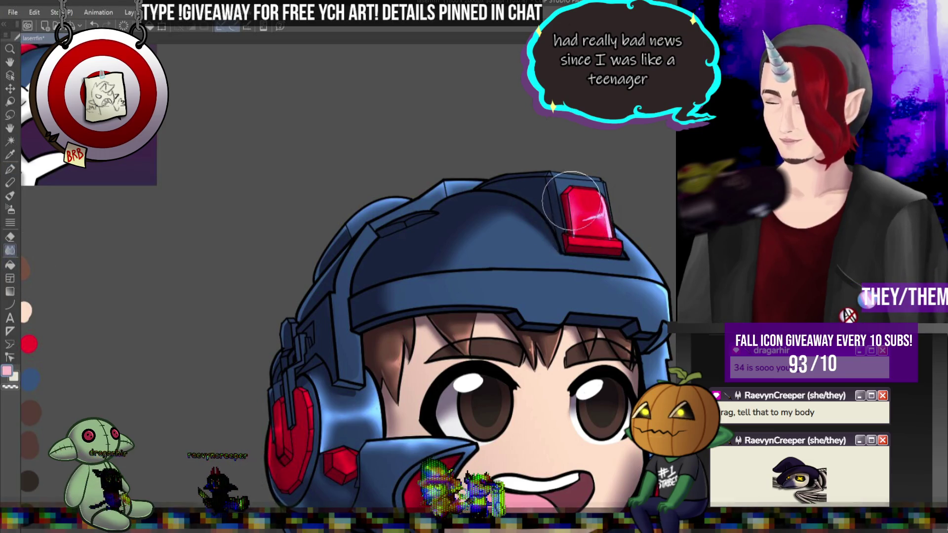
{"action": "left_click_drag", "start_coordinate": [592, 206], "coordinate": [600, 206]}
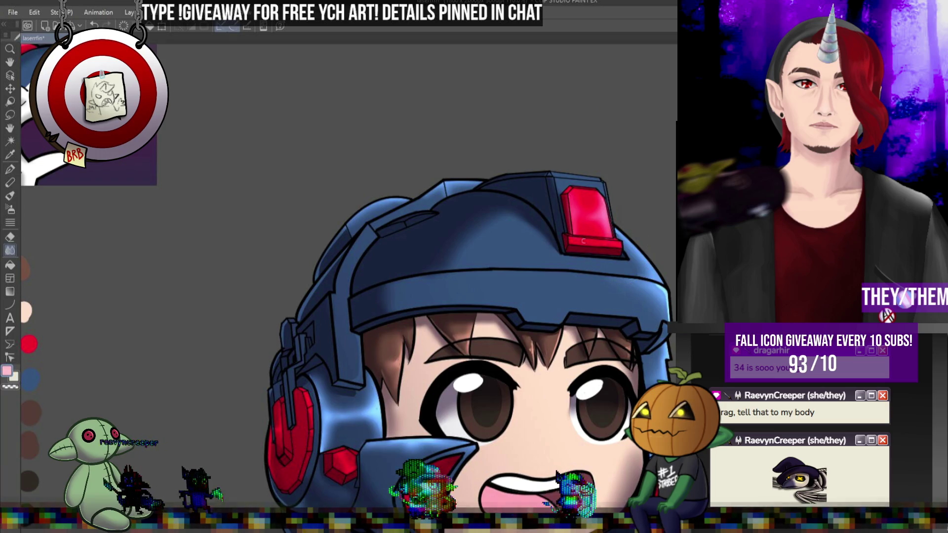
{"action": "key", "text": "p"}
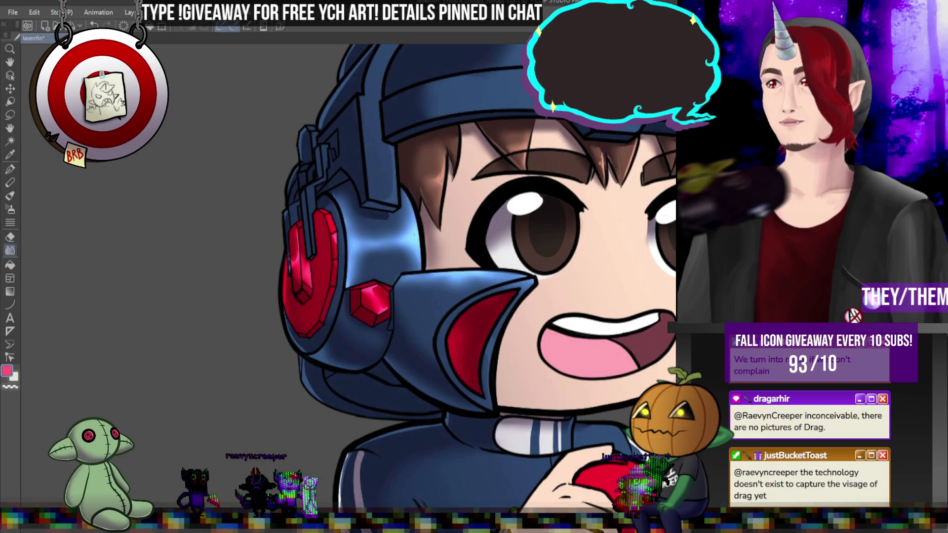
{"action": "scroll", "coordinate": [575, 203], "scroll_direction": "down", "scroll_amount": 6}
{"action": "scroll", "coordinate": [576, 203], "scroll_direction": "up", "scroll_amount": 2}
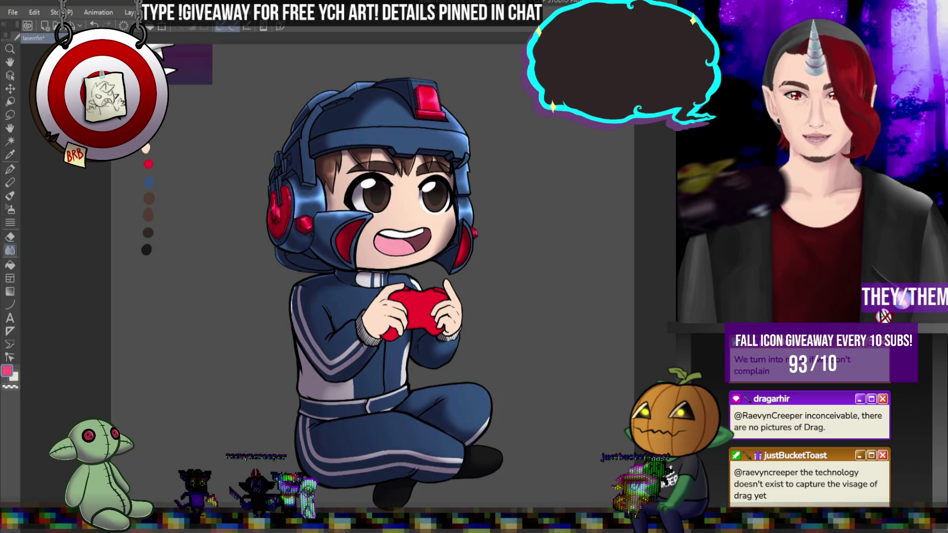
{"action": "scroll", "coordinate": [425, 159], "scroll_direction": "down", "scroll_amount": 3}
{"action": "scroll", "coordinate": [425, 159], "scroll_direction": "up", "scroll_amount": 5}
{"action": "scroll", "coordinate": [423, 154], "scroll_direction": "down", "scroll_amount": 3}
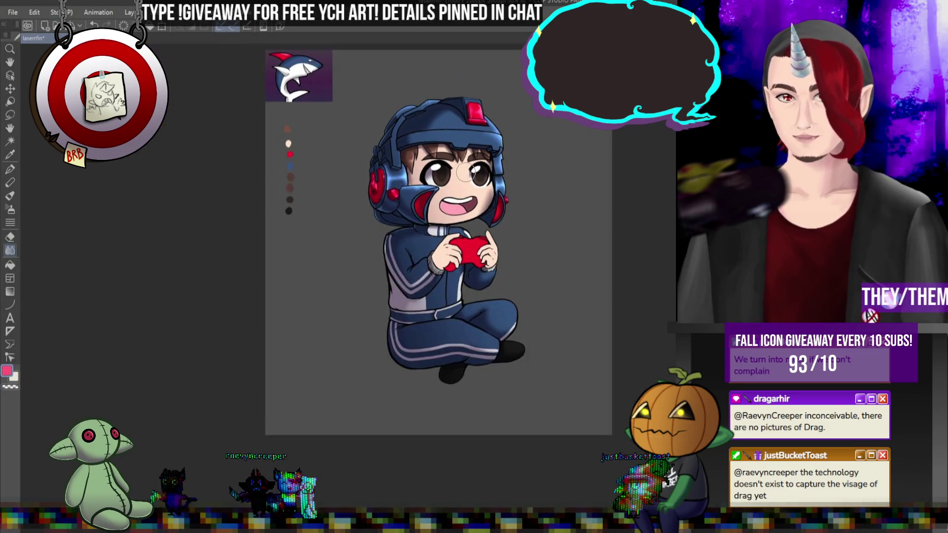
{"action": "scroll", "coordinate": [424, 154], "scroll_direction": "up", "scroll_amount": 2}
{"action": "scroll", "coordinate": [423, 154], "scroll_direction": "down", "scroll_amount": 3}
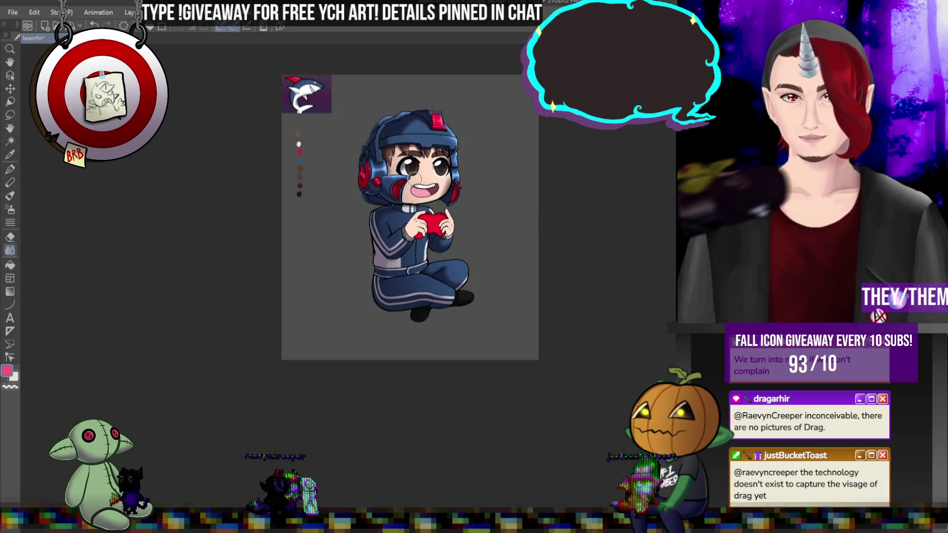
{"action": "scroll", "coordinate": [414, 178], "scroll_direction": "up", "scroll_amount": 3}
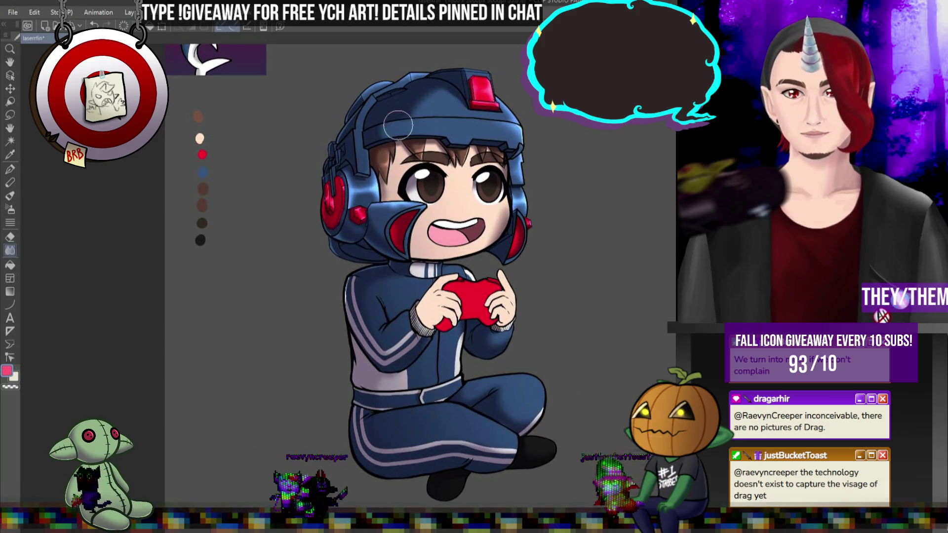
{"action": "scroll", "coordinate": [398, 122], "scroll_direction": "up", "scroll_amount": 2}
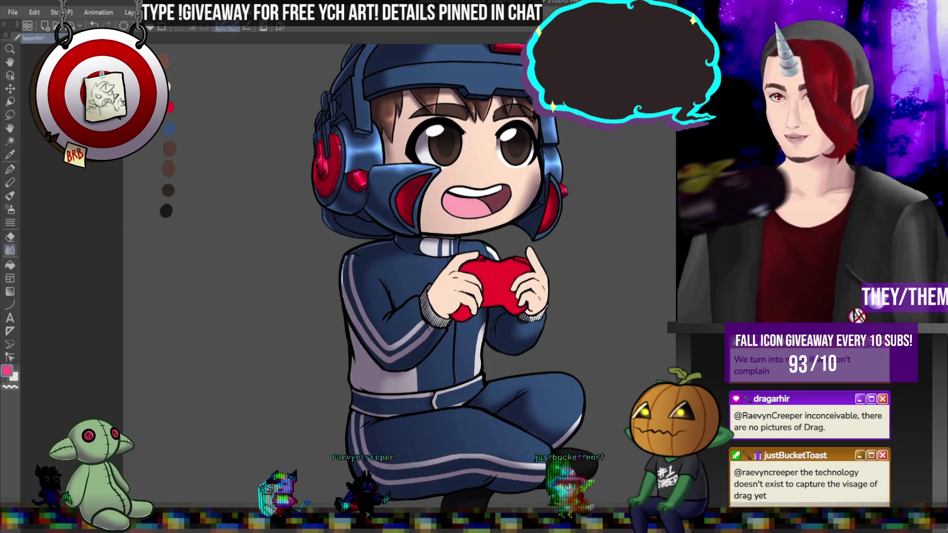
{"action": "scroll", "coordinate": [482, 281], "scroll_direction": "down", "scroll_amount": 1}
{"action": "scroll", "coordinate": [483, 281], "scroll_direction": "up", "scroll_amount": 2}
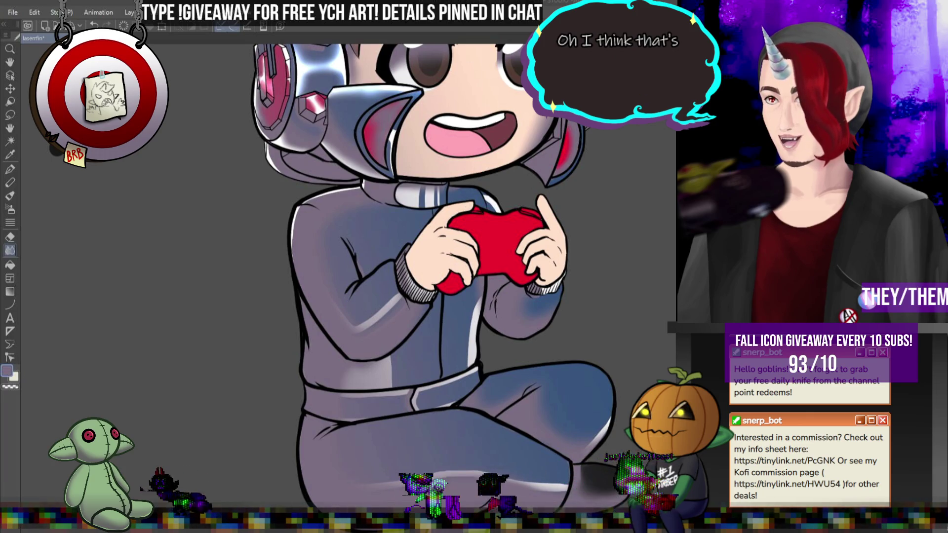
Step: Switch from Clip Studio Paint to the Steam window
{"action": "key", "text": "alt+Tab"}
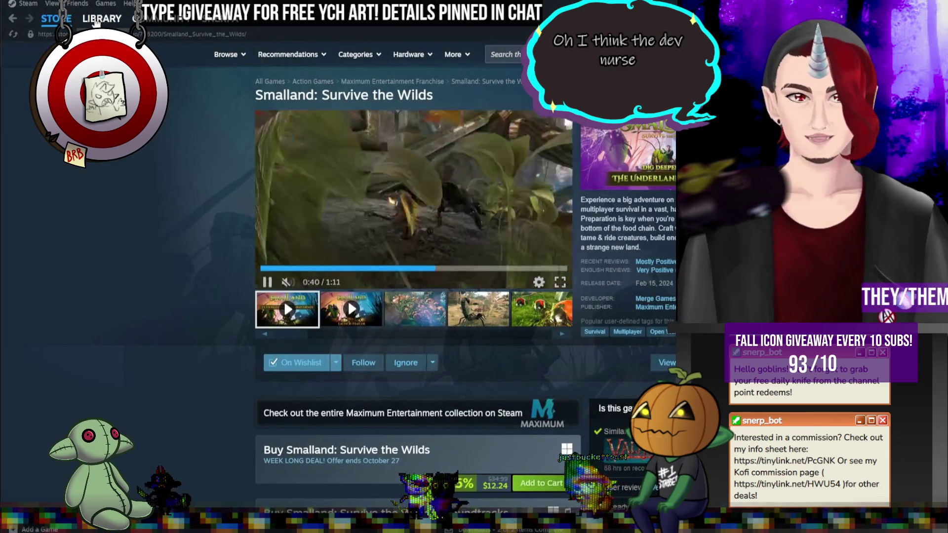
Step: Open the Megabonk library page and view today's post-game screenshot at full size
{"action": "left_click", "coordinate": [102, 18]}
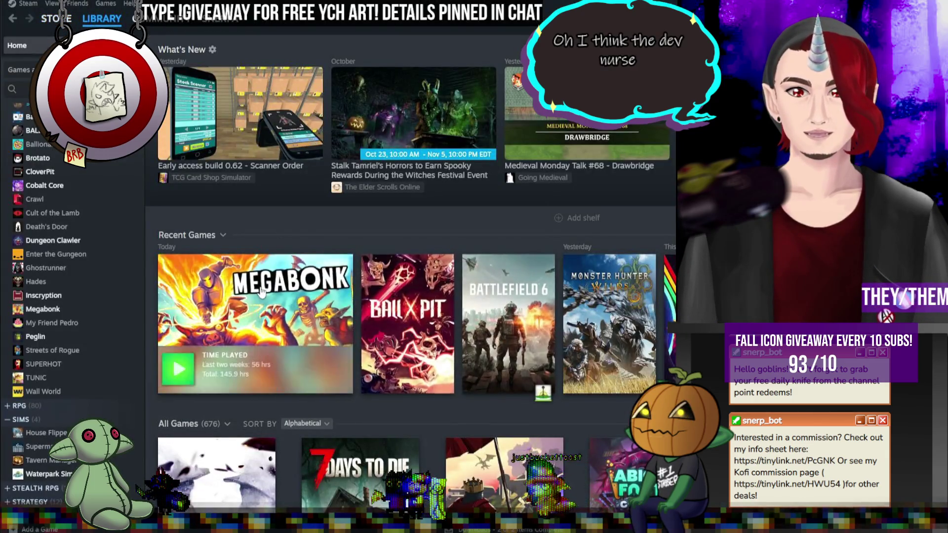
{"action": "left_click", "coordinate": [245, 348]}
{"action": "scroll", "coordinate": [306, 322], "scroll_direction": "down", "scroll_amount": 1}
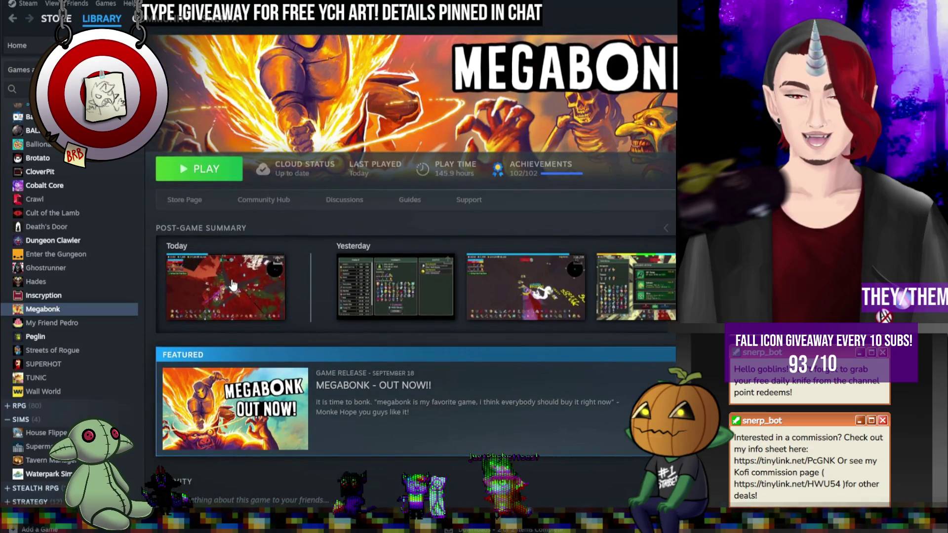
{"action": "left_click", "coordinate": [242, 292]}
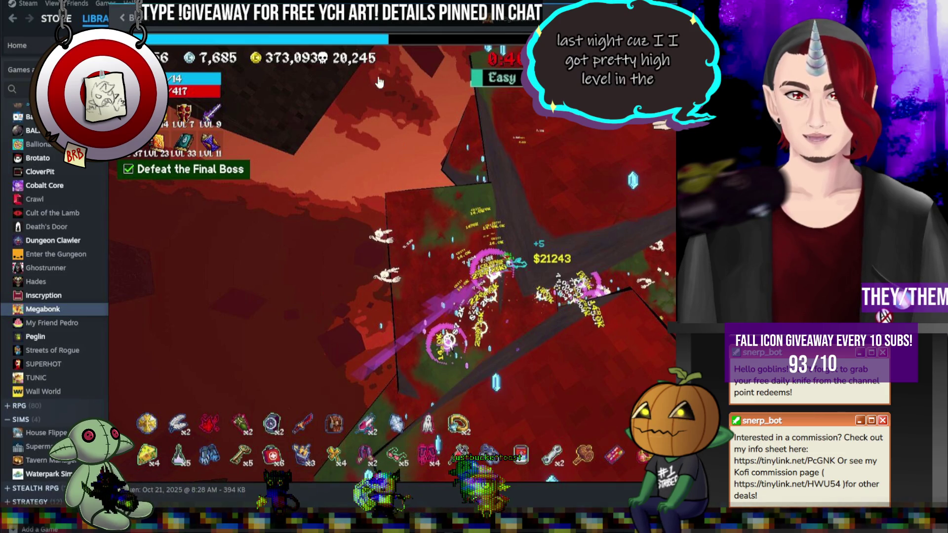
{"action": "key", "text": "Escape"}
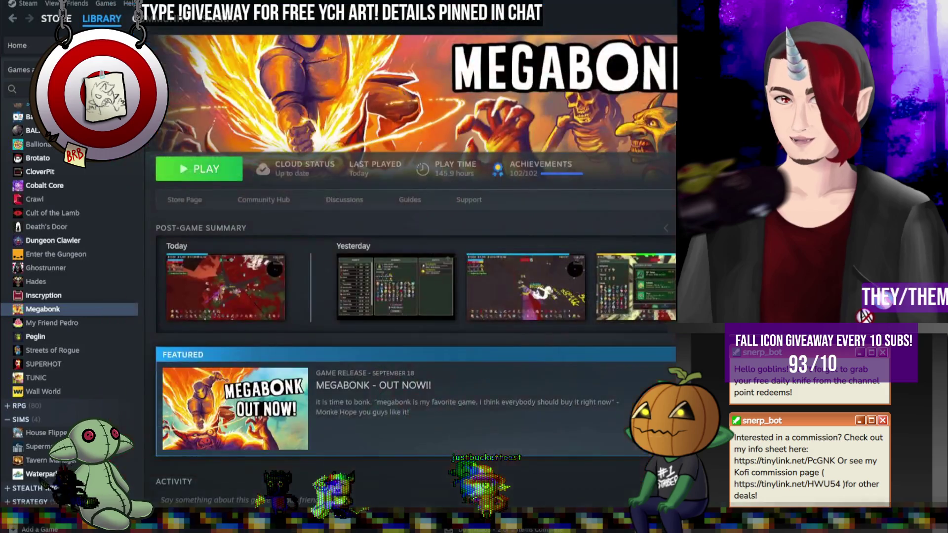
{"action": "scroll", "coordinate": [602, 220], "scroll_direction": "down", "scroll_amount": 5}
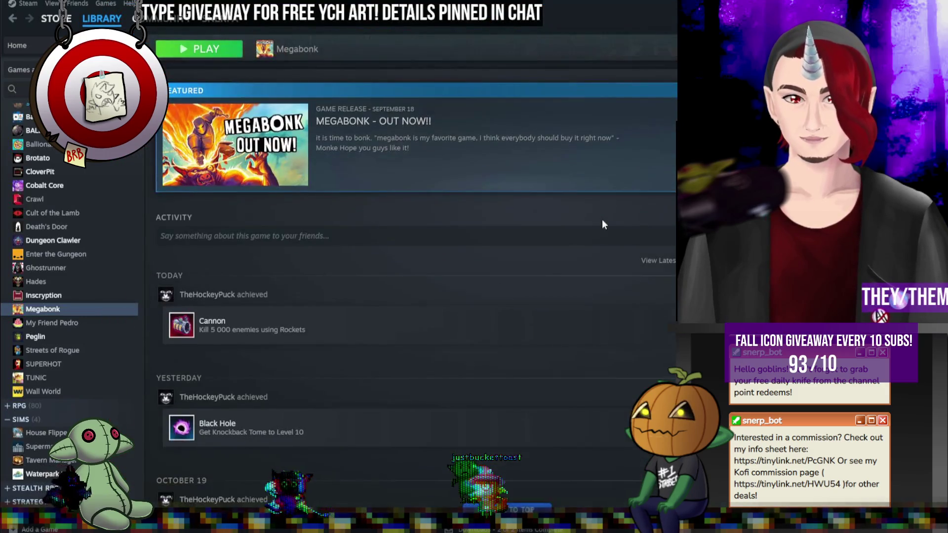
{"action": "scroll", "coordinate": [603, 220], "scroll_direction": "up", "scroll_amount": 4}
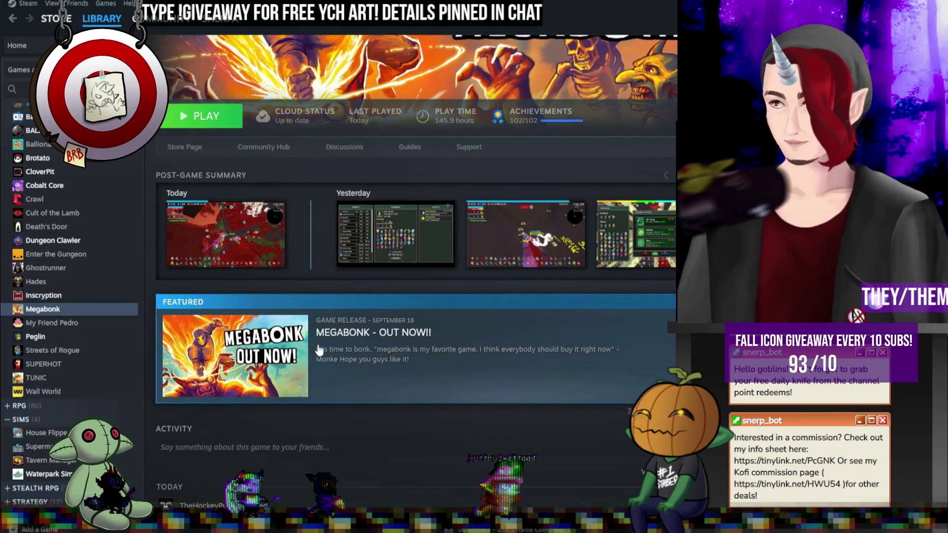
Step: Read through the 'MEGABONK - OUT NOW!!' announcement, shift the Steam window, and close the notes
{"action": "left_click", "coordinate": [397, 332]}
{"action": "scroll", "coordinate": [396, 333], "scroll_direction": "up", "scroll_amount": 5}
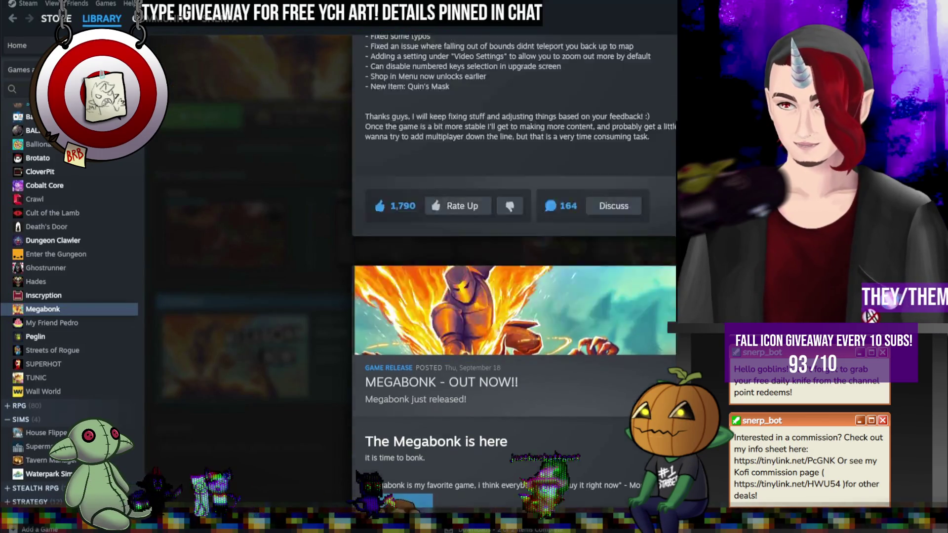
{"action": "scroll", "coordinate": [513, 286], "scroll_direction": "up", "scroll_amount": 10}
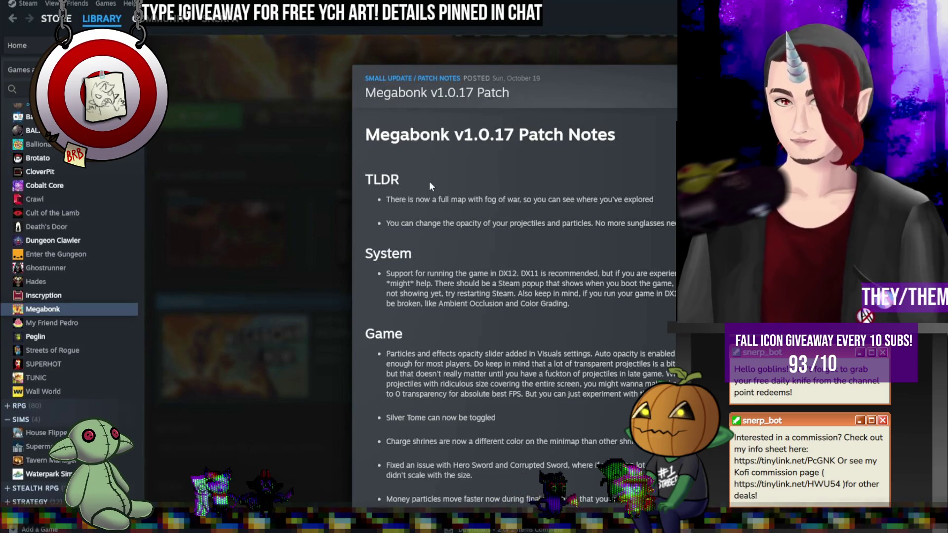
{"action": "scroll", "coordinate": [526, 213], "scroll_direction": "down", "scroll_amount": 3}
{"action": "scroll", "coordinate": [455, 98], "scroll_direction": "up", "scroll_amount": 1}
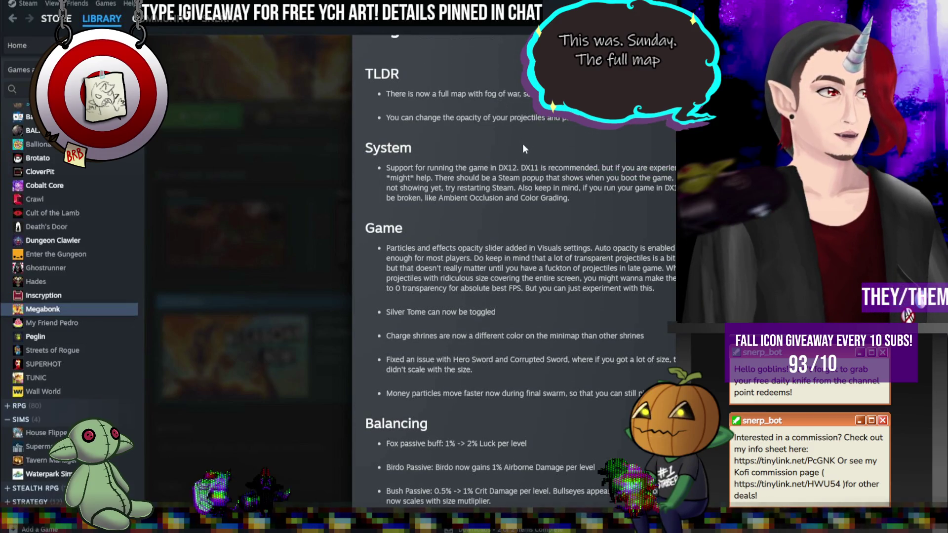
{"action": "scroll", "coordinate": [525, 148], "scroll_direction": "up", "scroll_amount": 1}
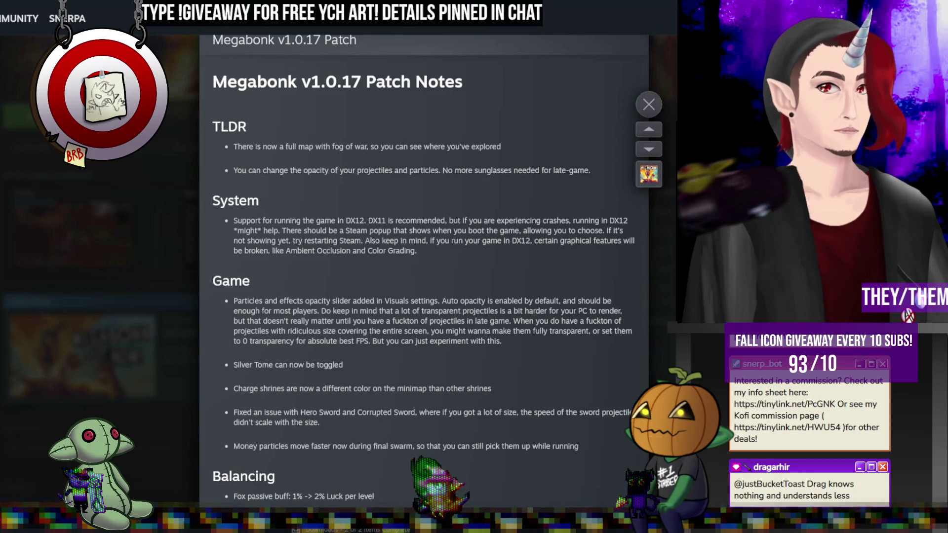
{"action": "scroll", "coordinate": [420, 160], "scroll_direction": "down", "scroll_amount": 1}
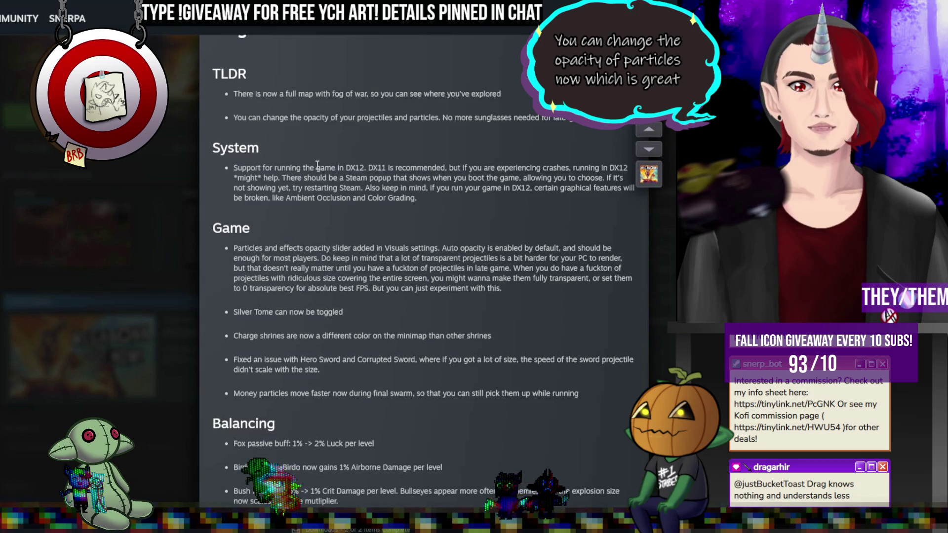
{"action": "scroll", "coordinate": [296, 247], "scroll_direction": "down", "scroll_amount": 2}
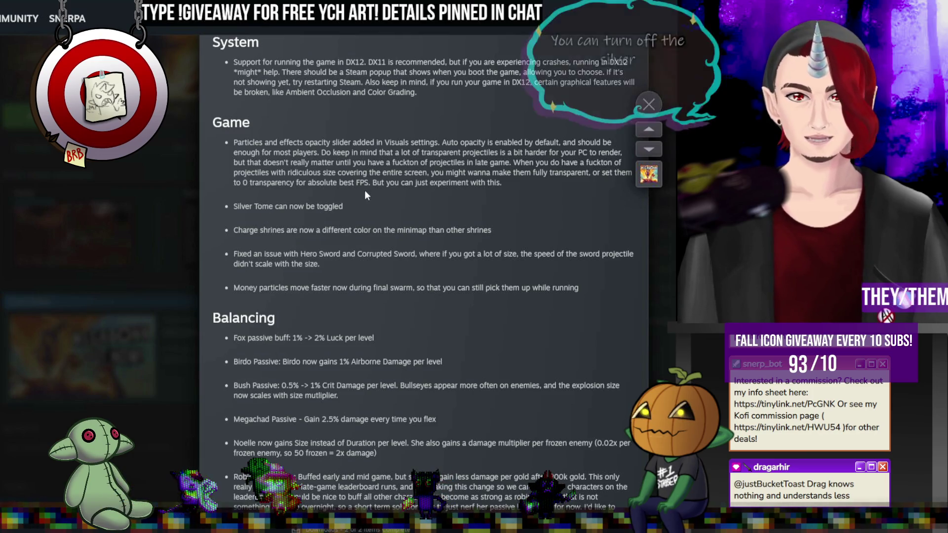
{"action": "scroll", "coordinate": [360, 194], "scroll_direction": "down", "scroll_amount": 1}
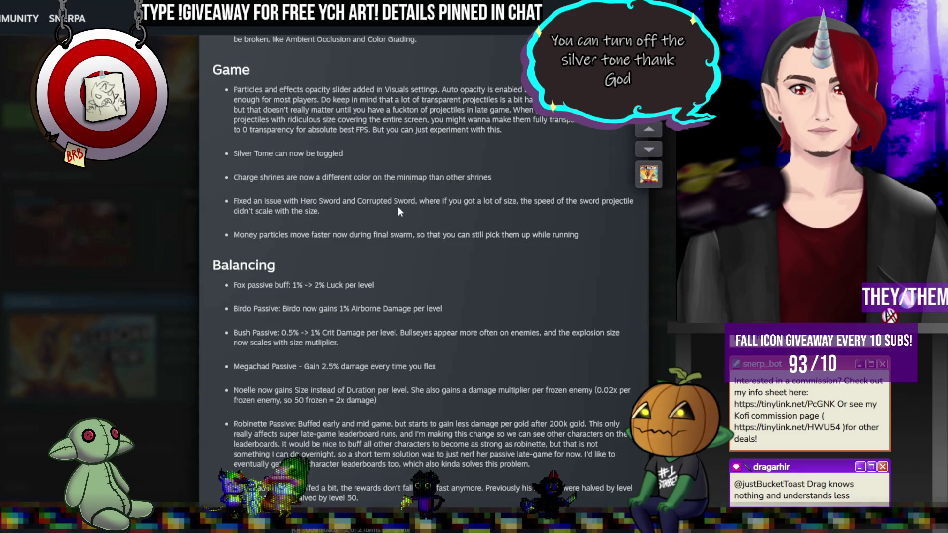
{"action": "scroll", "coordinate": [398, 211], "scroll_direction": "down", "scroll_amount": 2}
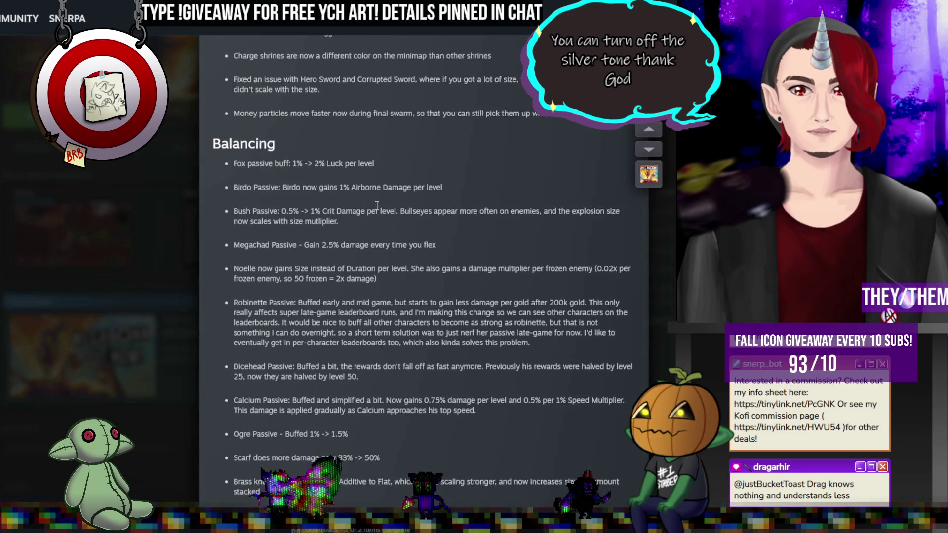
{"action": "scroll", "coordinate": [377, 205], "scroll_direction": "down", "scroll_amount": 1}
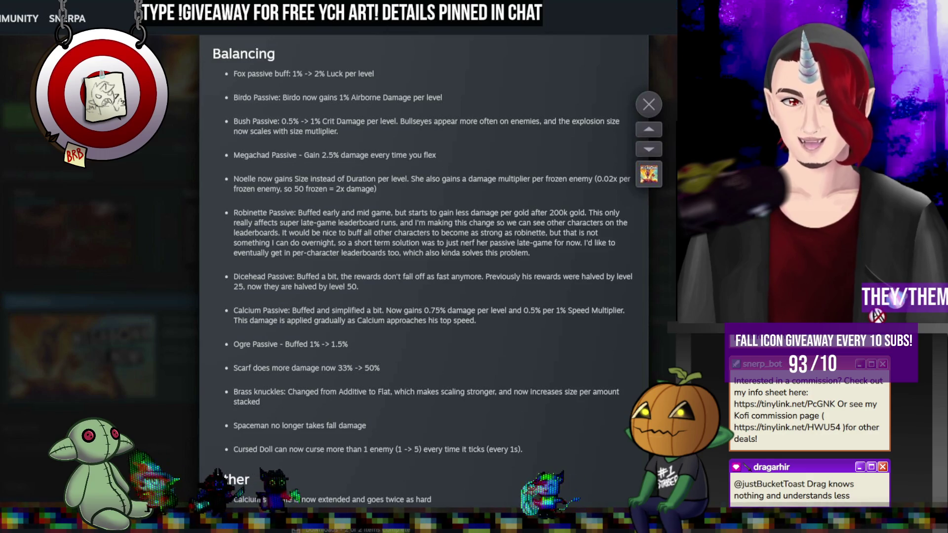
{"action": "scroll", "coordinate": [539, 307], "scroll_direction": "down", "scroll_amount": 4}
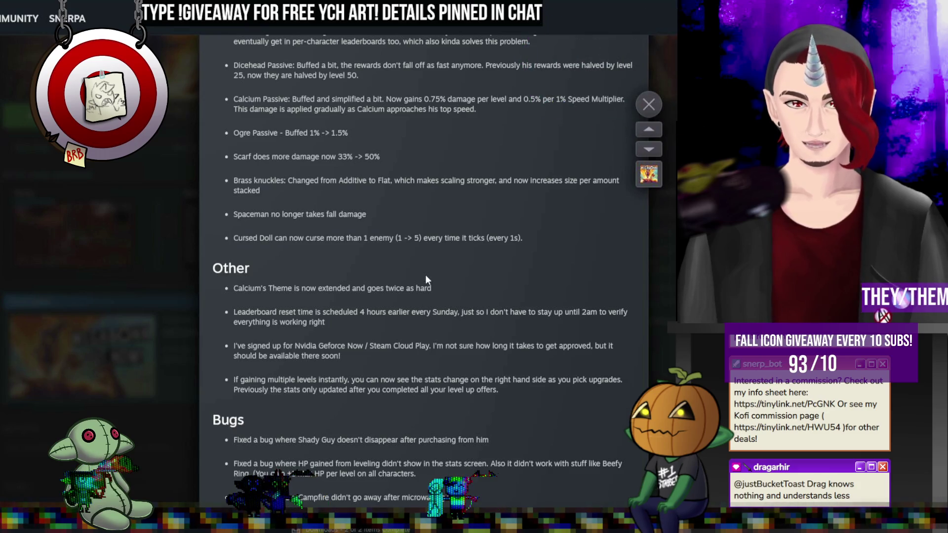
{"action": "scroll", "coordinate": [427, 277], "scroll_direction": "down", "scroll_amount": 2}
{"action": "scroll", "coordinate": [428, 276], "scroll_direction": "down", "scroll_amount": 2}
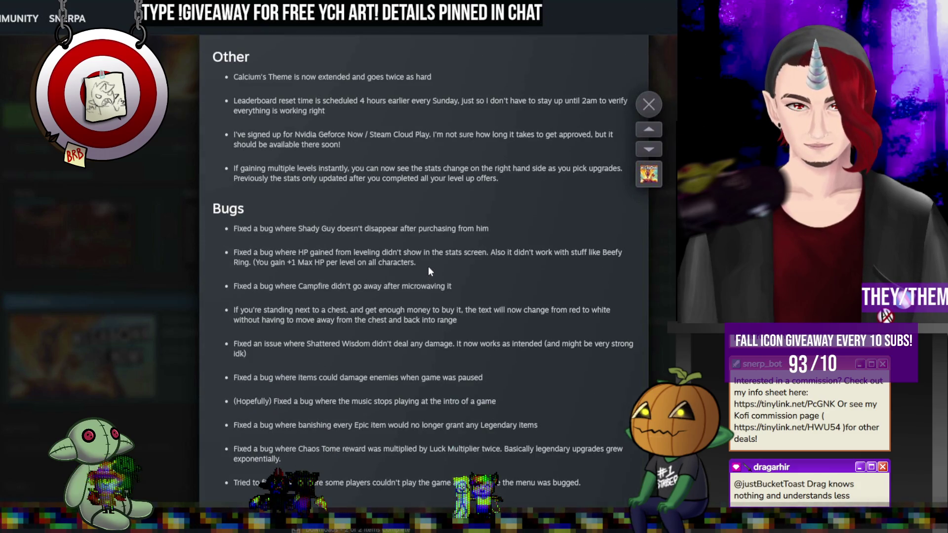
{"action": "left_click_drag", "start_coordinate": [544, 15], "coordinate": [698, 24]}
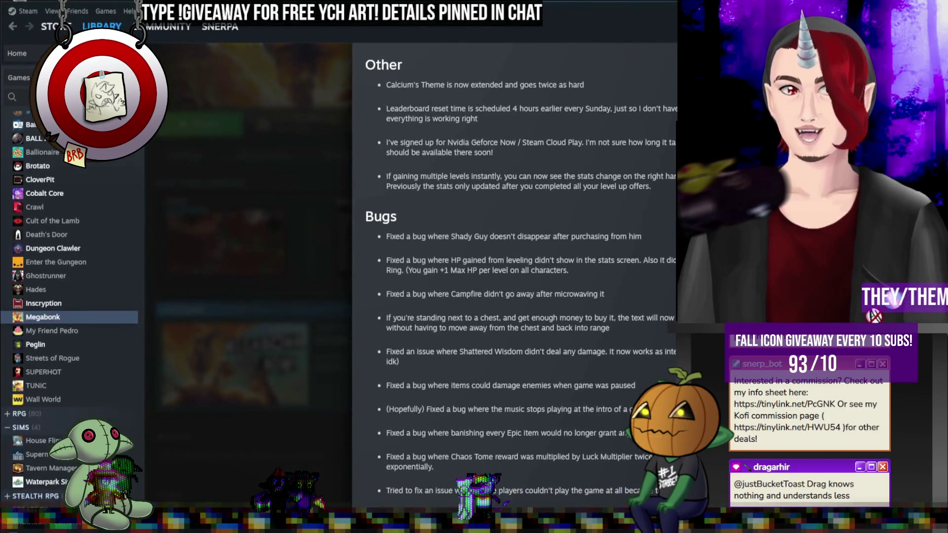
{"action": "key", "text": "Escape"}
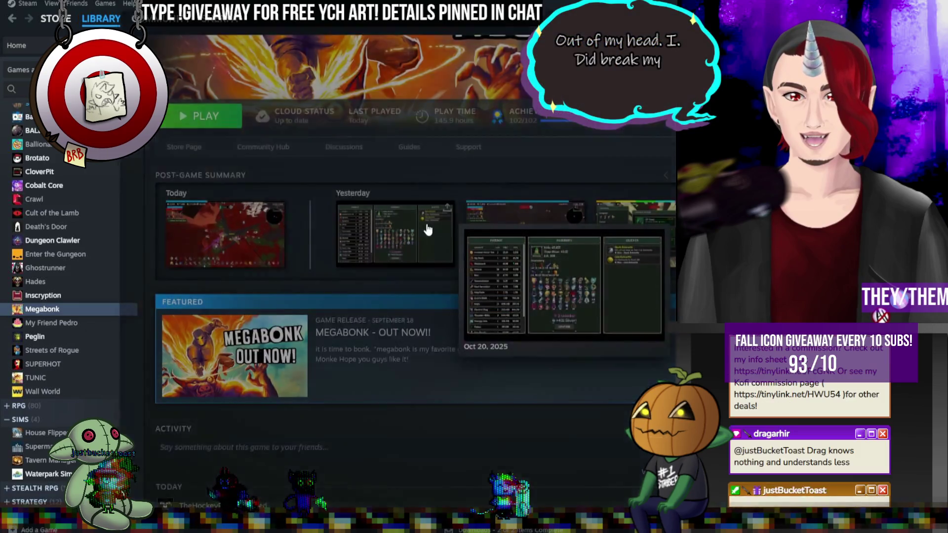
Step: Review yesterday's Megabonk run screenshot and achievements, then drag Steam off to the right
{"action": "left_click", "coordinate": [425, 229]}
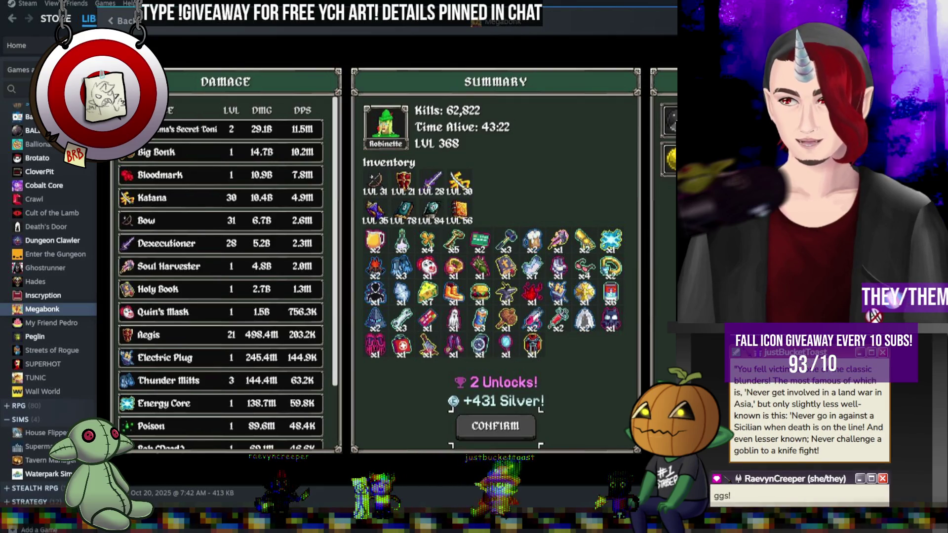
{"action": "key", "text": "Escape"}
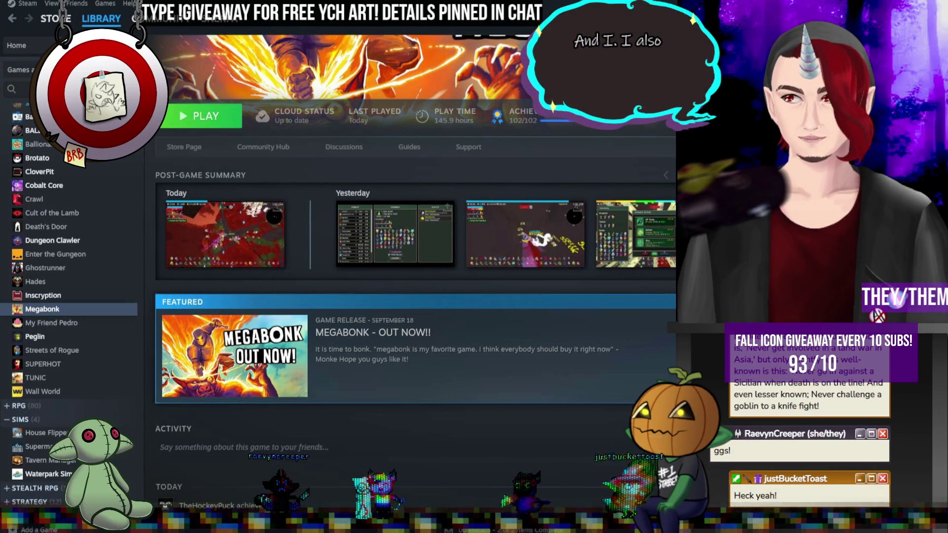
{"action": "mouse_move", "coordinate": [661, 1]}
{"action": "left_mouse_down"}
{"action": "mouse_move", "coordinate": [660, 24]}
{"action": "mouse_move", "coordinate": [463, 1]}
{"action": "mouse_move", "coordinate": [292, 1]}
{"action": "left_mouse_up"}
{"action": "scroll", "coordinate": [502, 262], "scroll_direction": "down", "scroll_amount": 5}
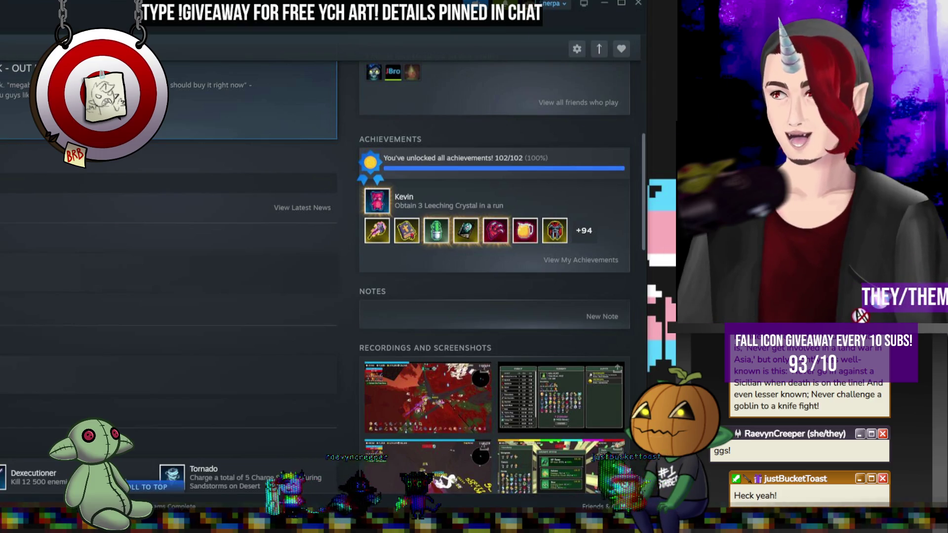
{"action": "mouse_move", "coordinate": [494, 1]}
{"action": "left_mouse_down"}
{"action": "mouse_move", "coordinate": [625, 1]}
{"action": "mouse_move", "coordinate": [537, 1]}
{"action": "left_mouse_up"}
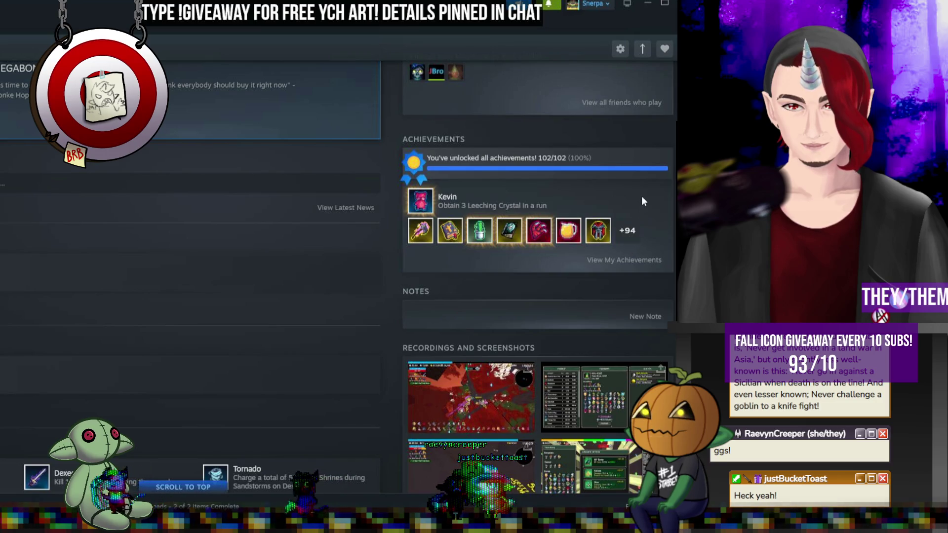
{"action": "left_click_drag", "start_coordinate": [544, 3], "coordinate": [806, 12]}
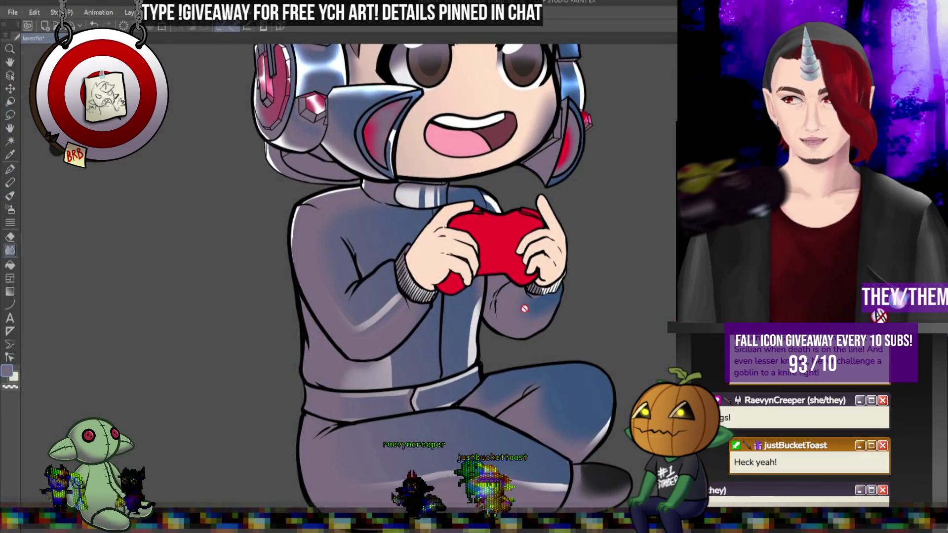
Step: Zoom around the chibi gamer canvas and swap the main drawing colour to white
{"action": "scroll", "coordinate": [487, 287], "scroll_direction": "up", "scroll_amount": 2}
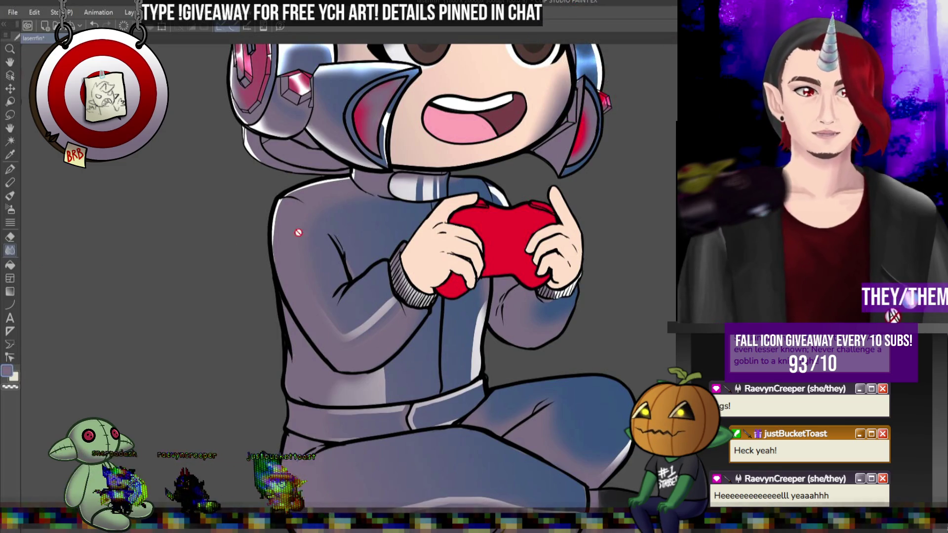
{"action": "scroll", "coordinate": [376, 337], "scroll_direction": "down", "scroll_amount": 3}
{"action": "scroll", "coordinate": [495, 163], "scroll_direction": "up", "scroll_amount": 2}
{"action": "scroll", "coordinate": [495, 163], "scroll_direction": "down", "scroll_amount": 2}
{"action": "scroll", "coordinate": [512, 195], "scroll_direction": "up", "scroll_amount": 3}
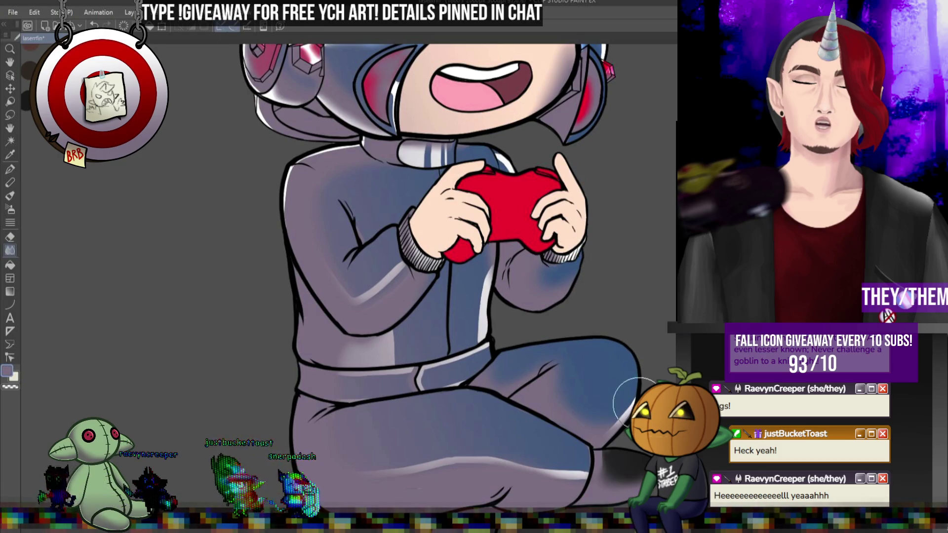
{"action": "scroll", "coordinate": [436, 376], "scroll_direction": "down", "scroll_amount": 3}
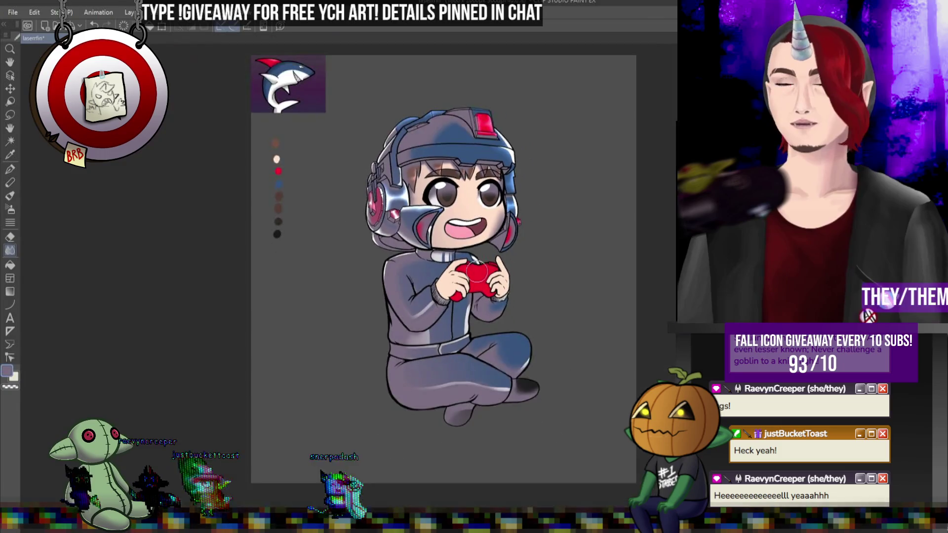
{"action": "scroll", "coordinate": [379, 344], "scroll_direction": "up", "scroll_amount": 2}
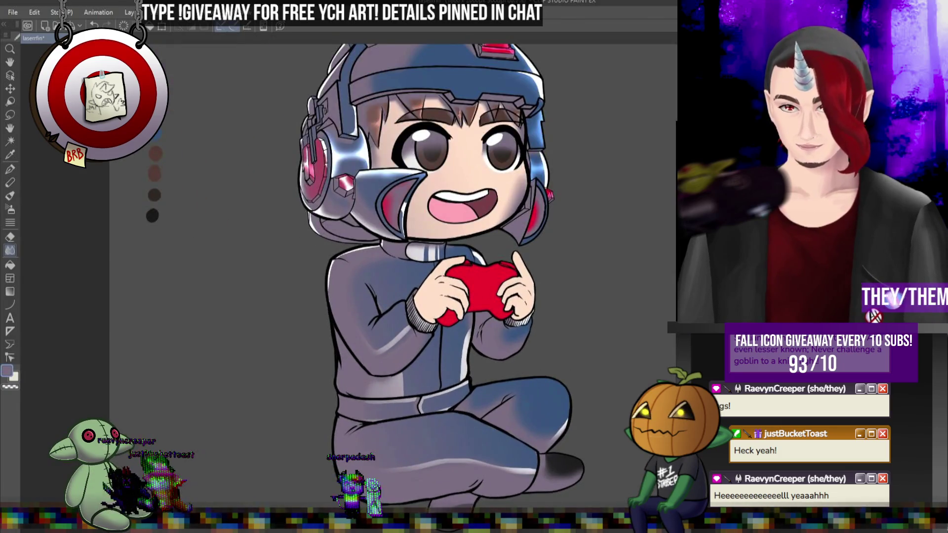
{"action": "scroll", "coordinate": [317, 311], "scroll_direction": "up", "scroll_amount": 2}
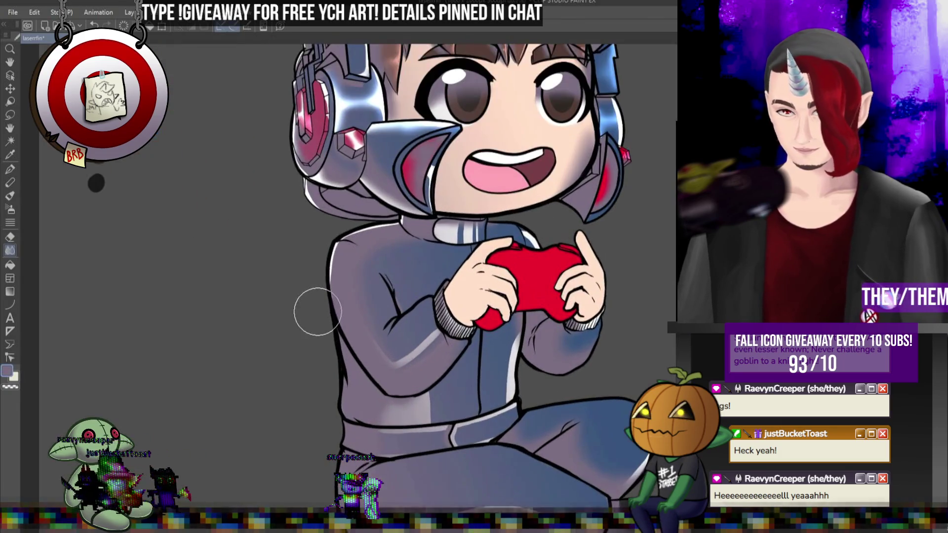
{"action": "key", "text": "x"}
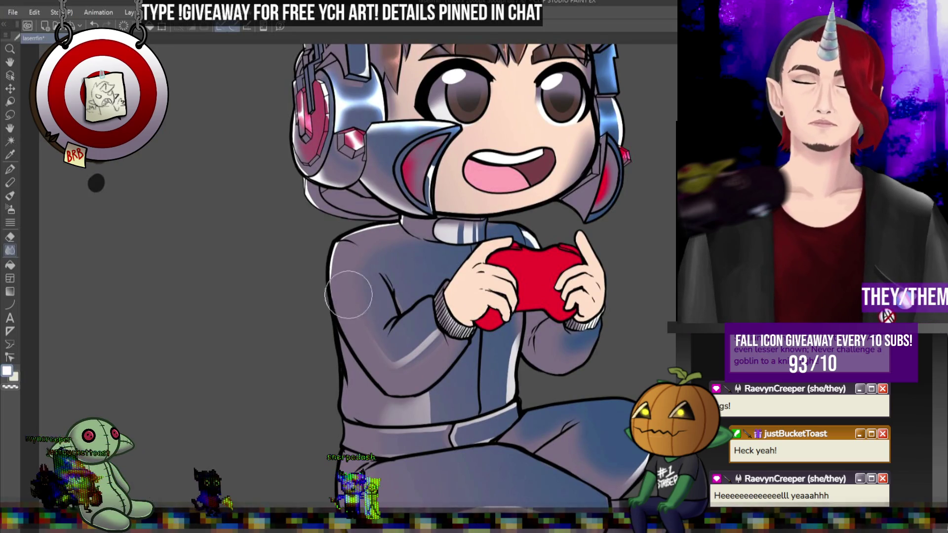
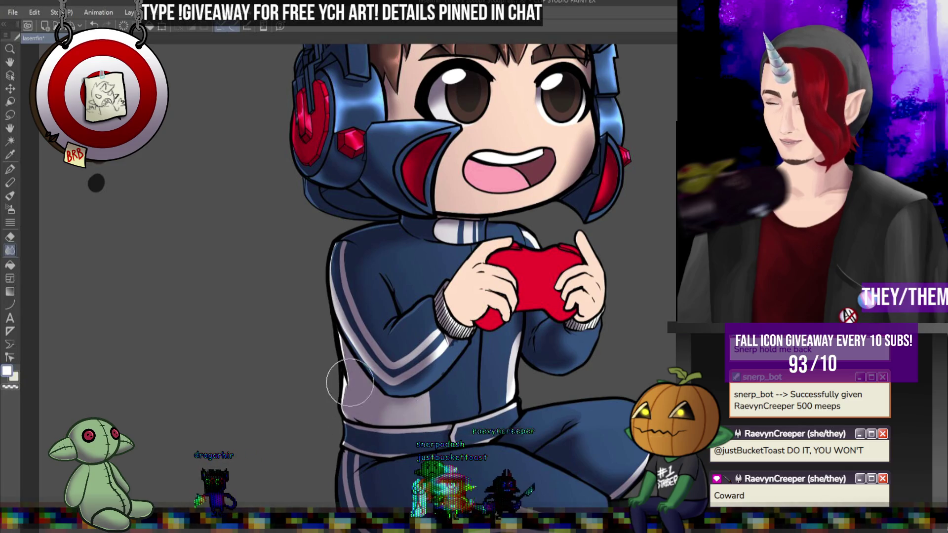
Step: Paint a soft light-blue highlight across the upper thigh of the navy pants with a much larger Pen brush
{"action": "scroll", "coordinate": [97, 183], "scroll_direction": "down", "scroll_amount": 5}
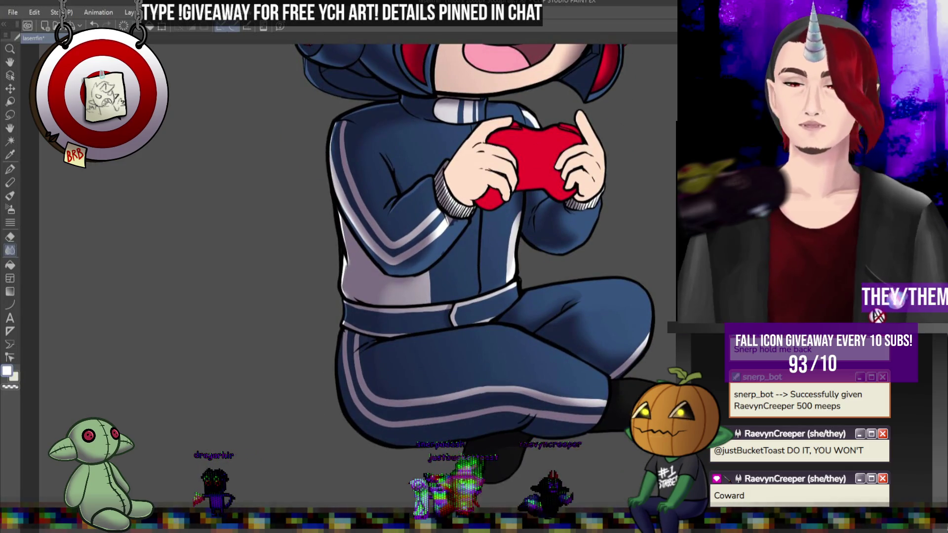
{"action": "key", "text": "p"}
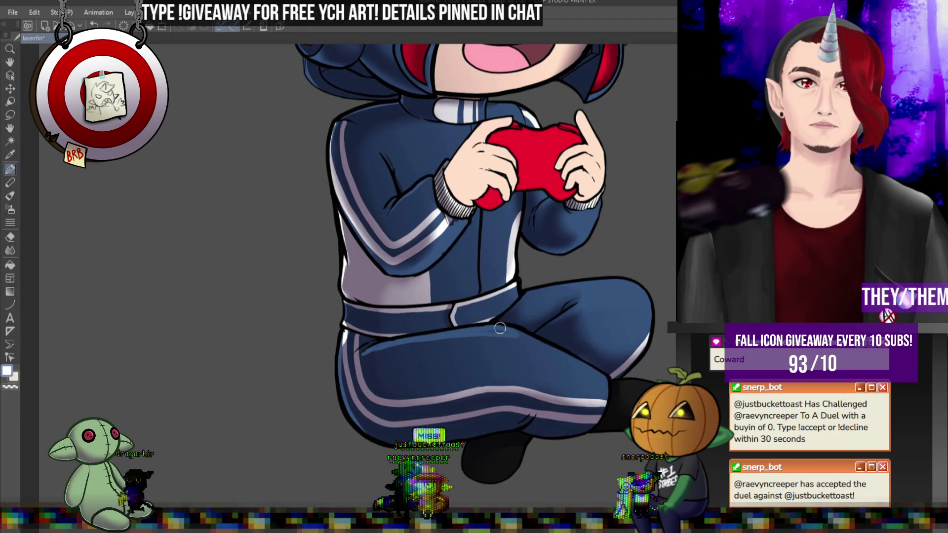
{"action": "key", "text": "bracketright"}
{"action": "key", "text": "bracketright"}
{"action": "key", "text": "bracketright"}
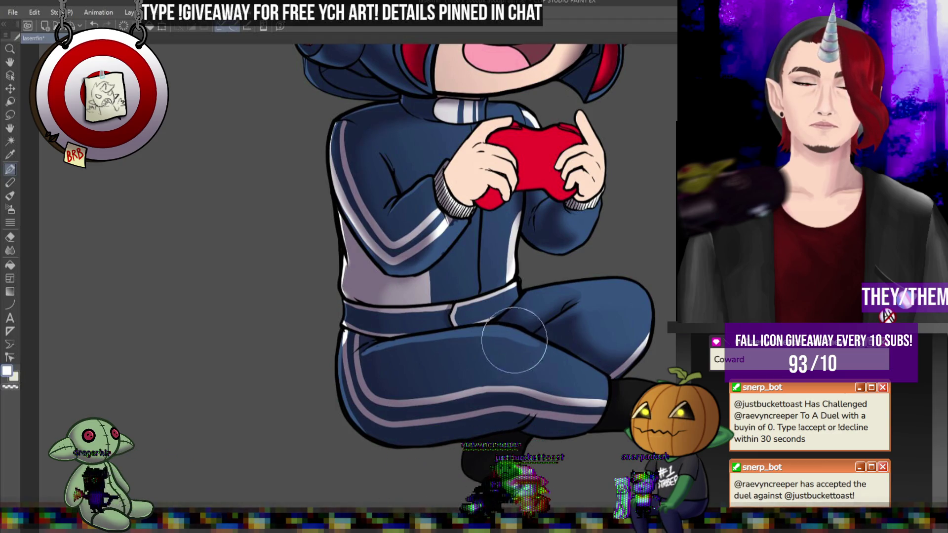
{"action": "left_click_drag", "start_coordinate": [514, 341], "coordinate": [560, 362]}
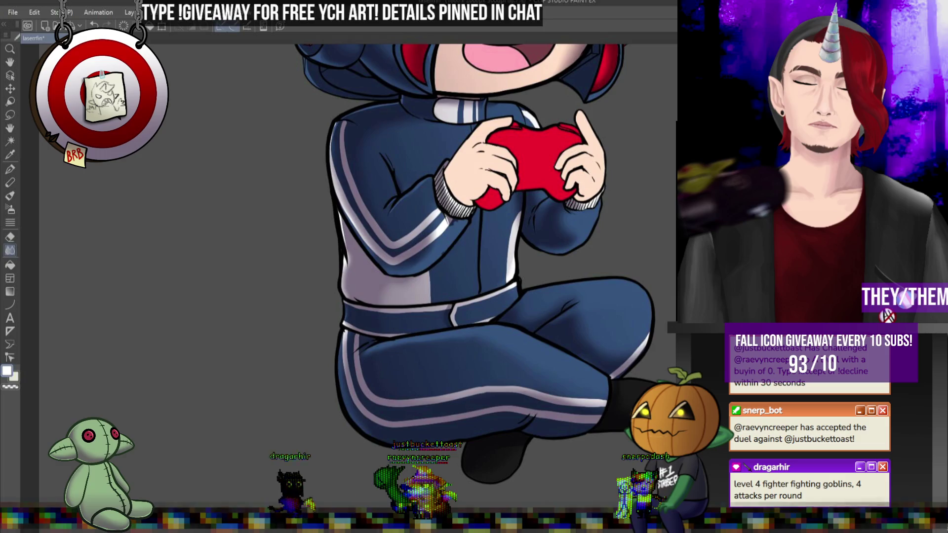
{"action": "scroll", "coordinate": [96, 197], "scroll_direction": "up", "scroll_amount": 5}
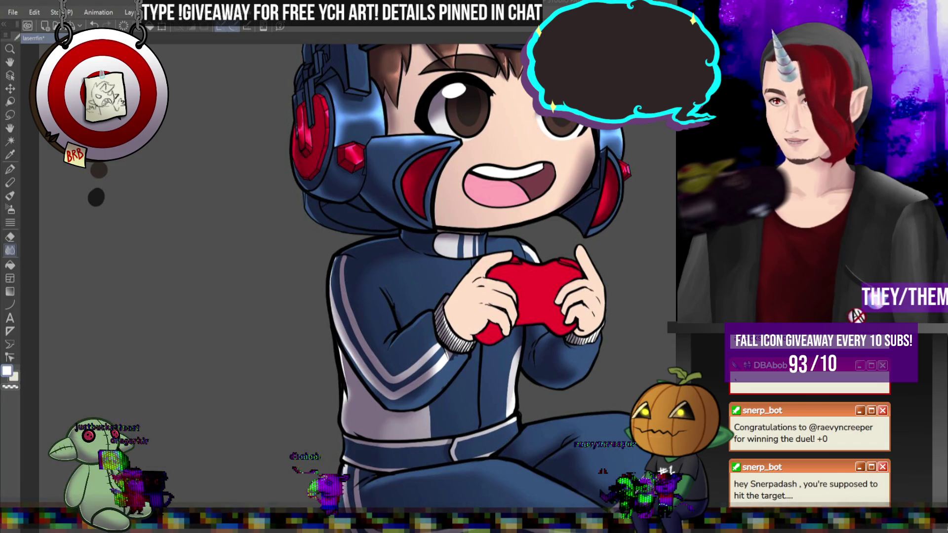
{"action": "scroll", "coordinate": [499, 164], "scroll_direction": "down", "scroll_amount": 3}
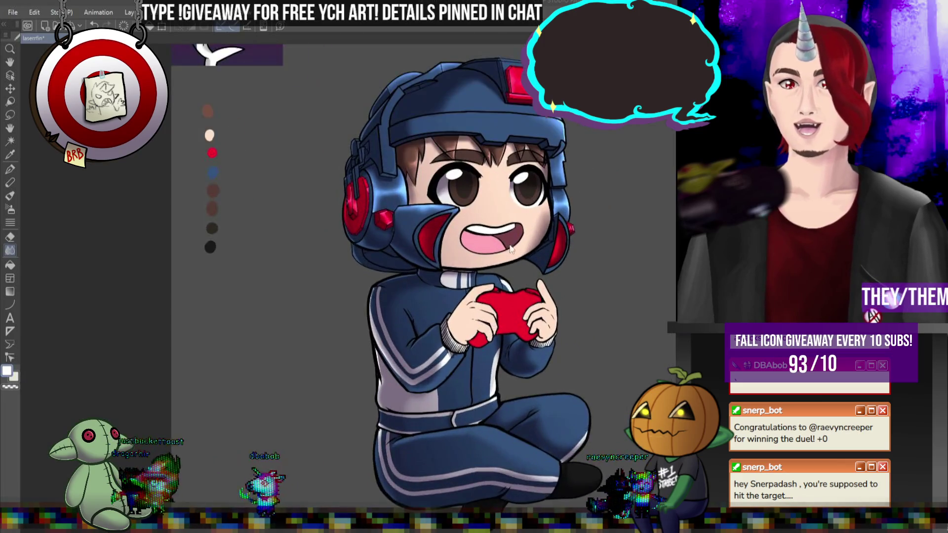
{"action": "scroll", "coordinate": [499, 164], "scroll_direction": "up", "scroll_amount": 3}
{"action": "scroll", "coordinate": [500, 197], "scroll_direction": "down", "scroll_amount": 5}
{"action": "scroll", "coordinate": [494, 176], "scroll_direction": "up", "scroll_amount": 4}
{"action": "scroll", "coordinate": [494, 176], "scroll_direction": "up", "scroll_amount": 1}
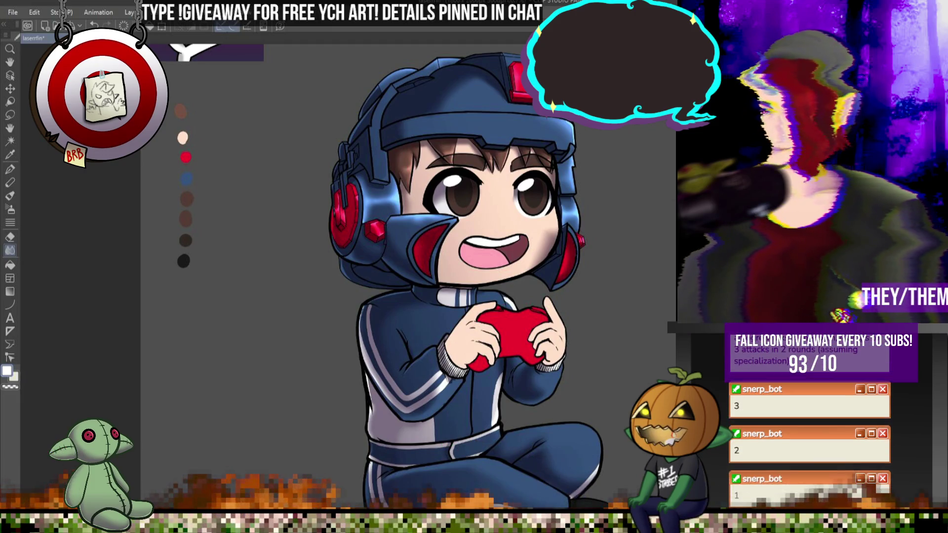
{"action": "scroll", "coordinate": [486, 198], "scroll_direction": "up", "scroll_amount": 2}
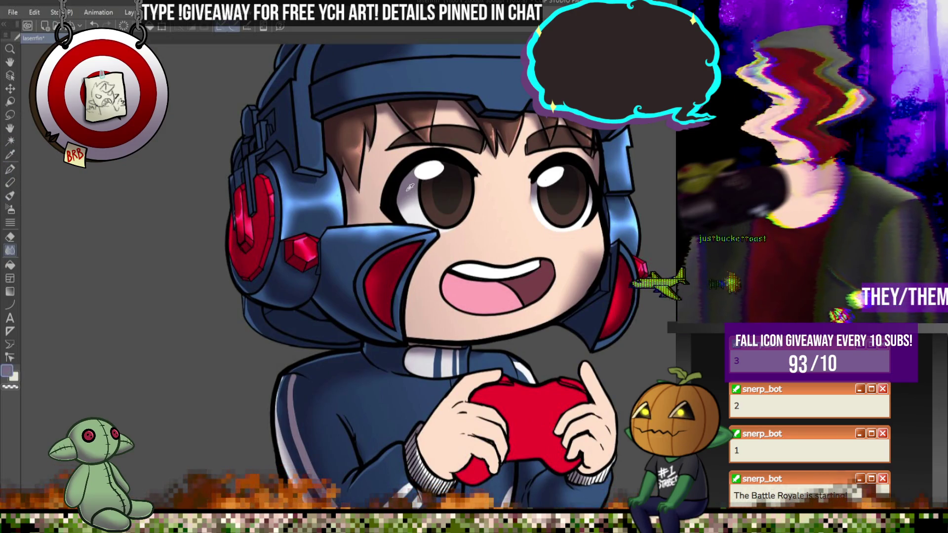
{"action": "key", "text": "p"}
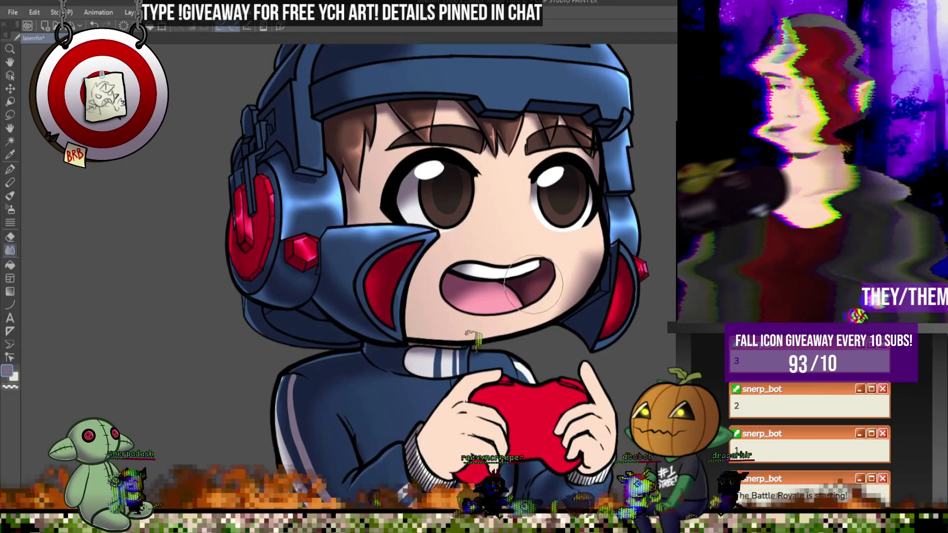
{"action": "scroll", "coordinate": [553, 236], "scroll_direction": "down", "scroll_amount": 3}
{"action": "scroll", "coordinate": [543, 237], "scroll_direction": "up", "scroll_amount": 3}
{"action": "scroll", "coordinate": [533, 242], "scroll_direction": "down", "scroll_amount": 3}
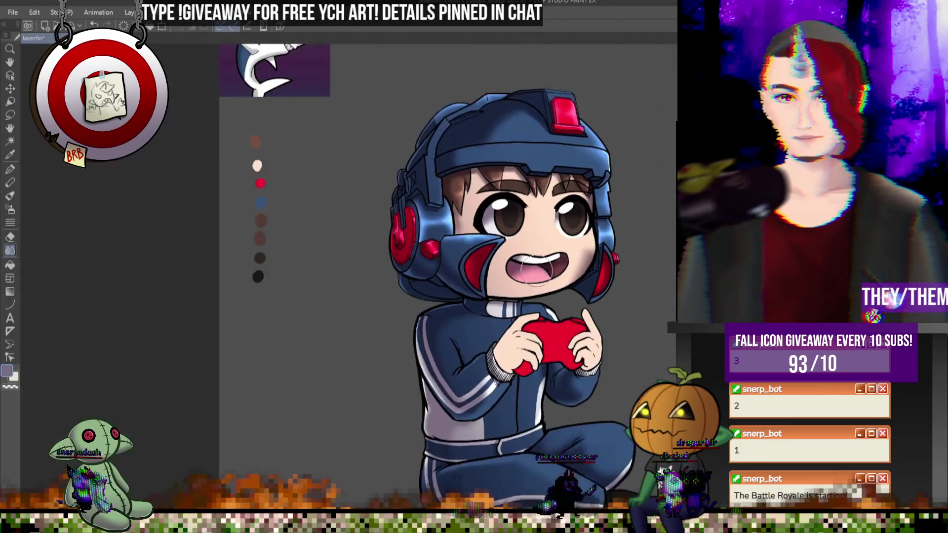
Step: Zoom in closely on the chibi's face, then zoom back out to view the whole character
{"action": "scroll", "coordinate": [514, 245], "scroll_direction": "up", "scroll_amount": 3}
{"action": "scroll", "coordinate": [514, 246], "scroll_direction": "up", "scroll_amount": 1}
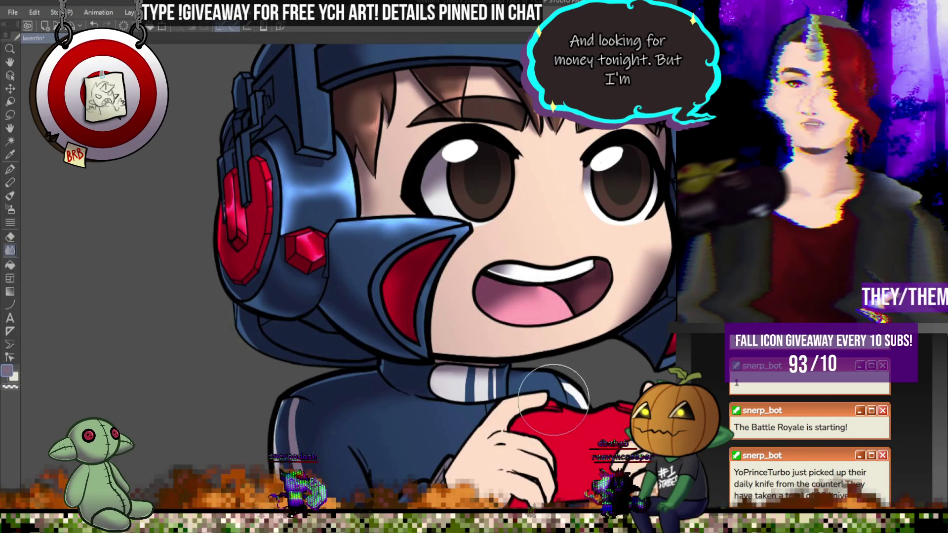
{"action": "scroll", "coordinate": [373, 243], "scroll_direction": "down", "scroll_amount": 2}
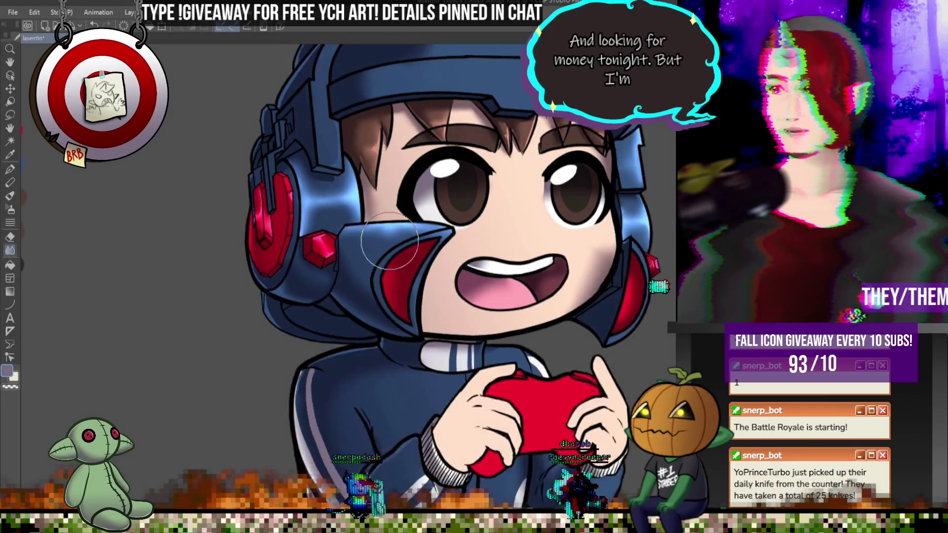
{"action": "scroll", "coordinate": [439, 203], "scroll_direction": "down", "scroll_amount": 3}
{"action": "scroll", "coordinate": [441, 208], "scroll_direction": "up", "scroll_amount": 2}
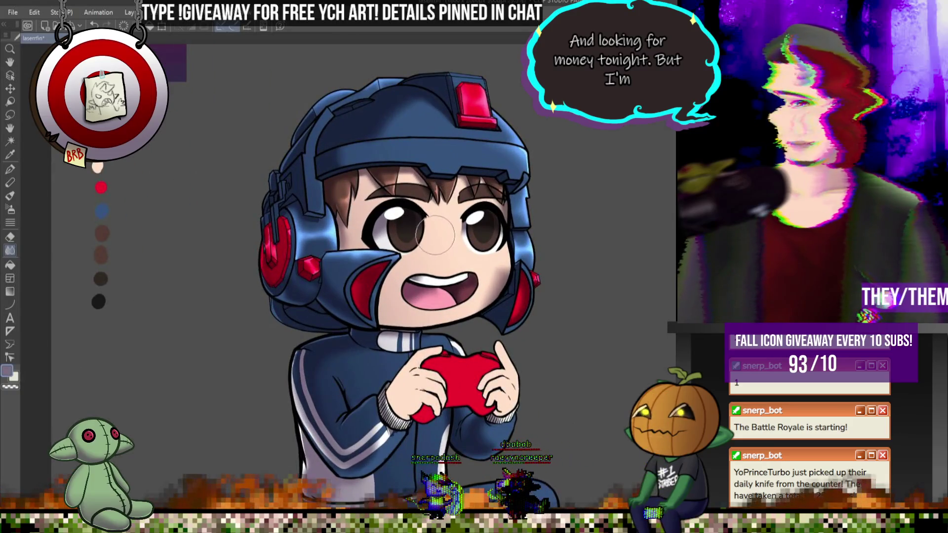
{"action": "scroll", "coordinate": [435, 235], "scroll_direction": "up", "scroll_amount": 3}
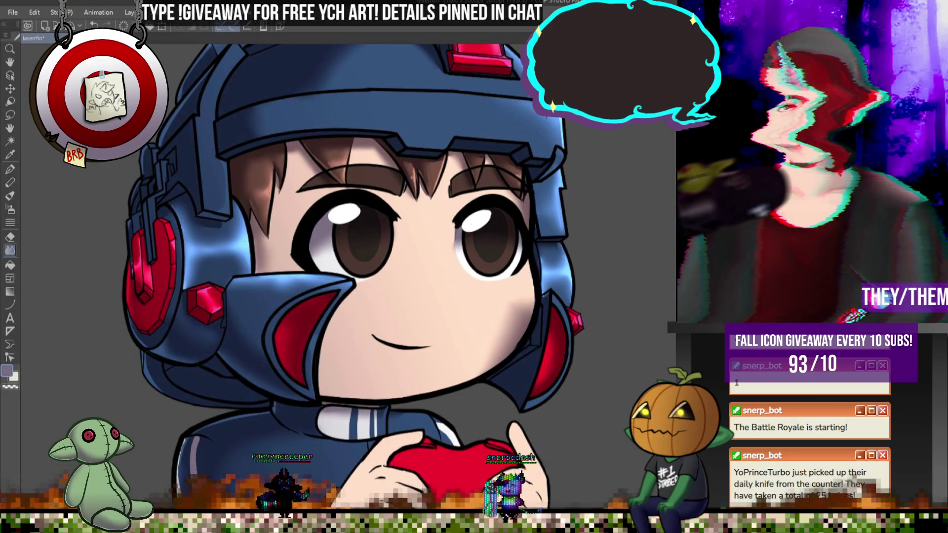
{"action": "key", "text": "ctrl+plus"}
{"action": "key", "text": "ctrl+plus"}
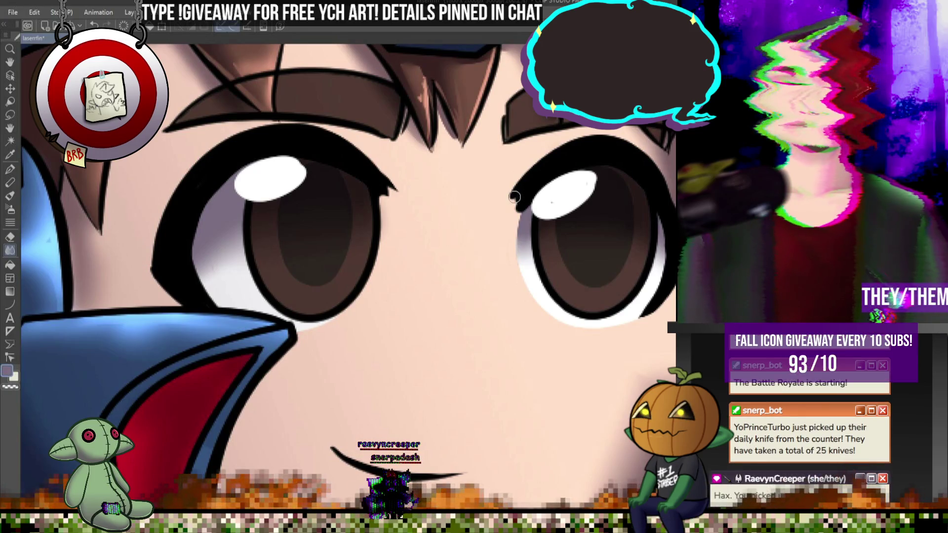
{"action": "key", "text": "ctrl+minus"}
{"action": "key", "text": "ctrl+minus"}
{"action": "key", "text": "ctrl+minus"}
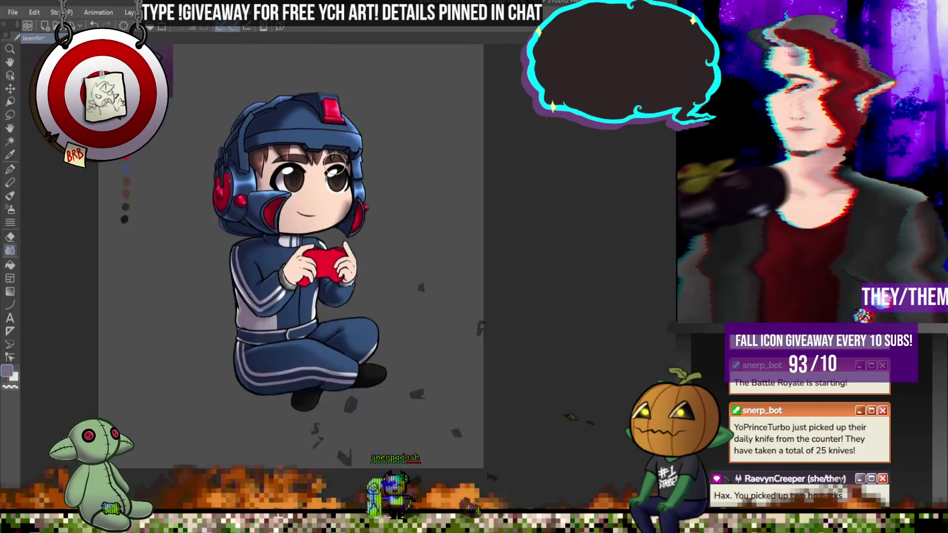
{"action": "scroll", "coordinate": [351, 151], "scroll_direction": "up", "scroll_amount": 1}
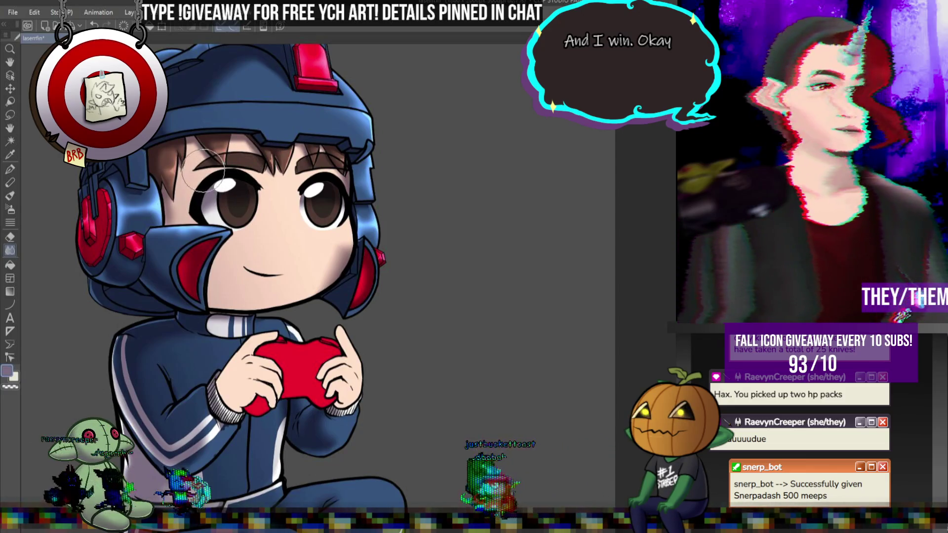
{"action": "scroll", "coordinate": [482, 178], "scroll_direction": "down", "scroll_amount": 4}
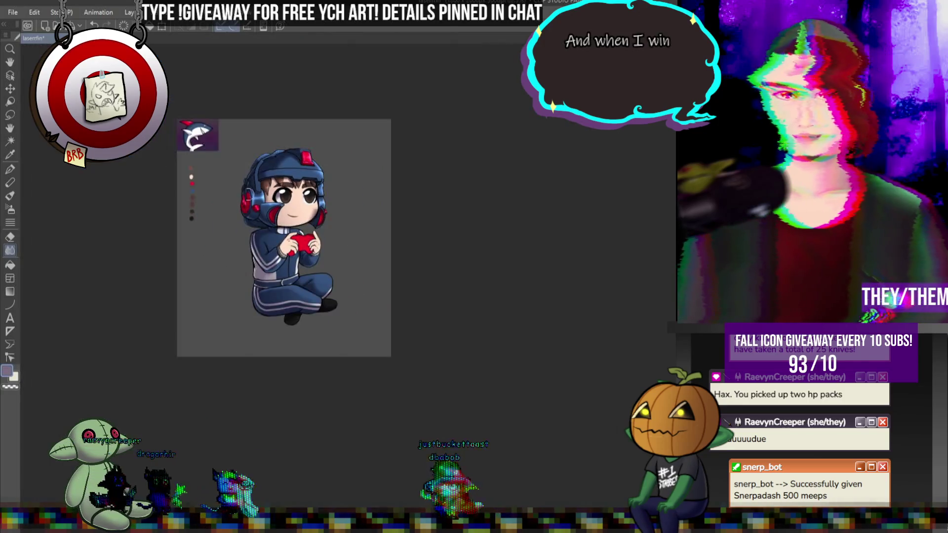
{"action": "scroll", "coordinate": [264, 168], "scroll_direction": "up", "scroll_amount": 3}
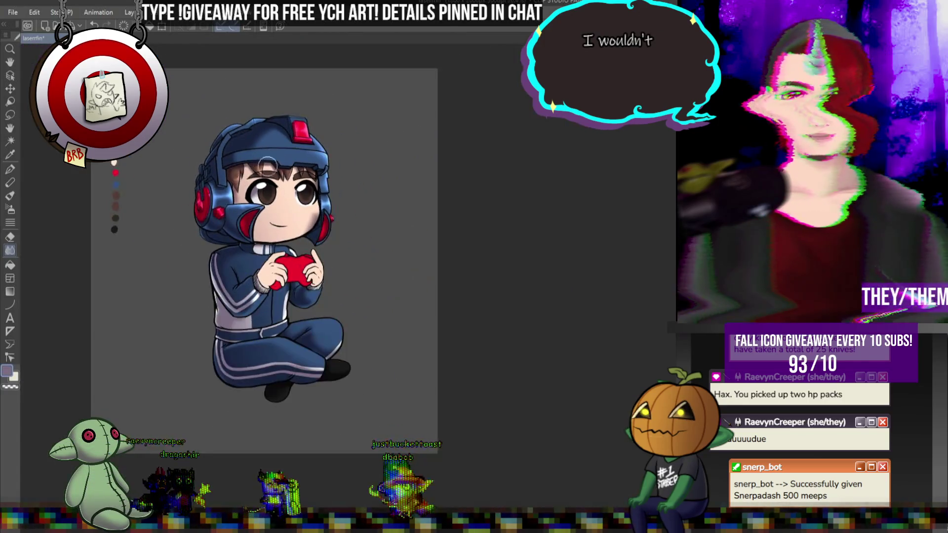
{"action": "scroll", "coordinate": [383, 165], "scroll_direction": "down", "scroll_amount": 2}
{"action": "scroll", "coordinate": [314, 155], "scroll_direction": "up", "scroll_amount": 3}
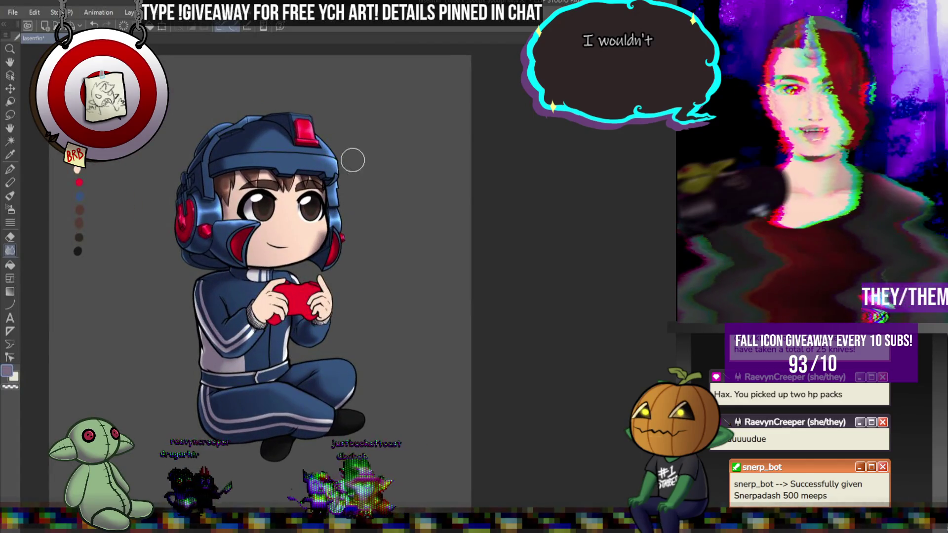
{"action": "scroll", "coordinate": [348, 124], "scroll_direction": "up", "scroll_amount": 2}
{"action": "scroll", "coordinate": [402, 98], "scroll_direction": "down", "scroll_amount": 3}
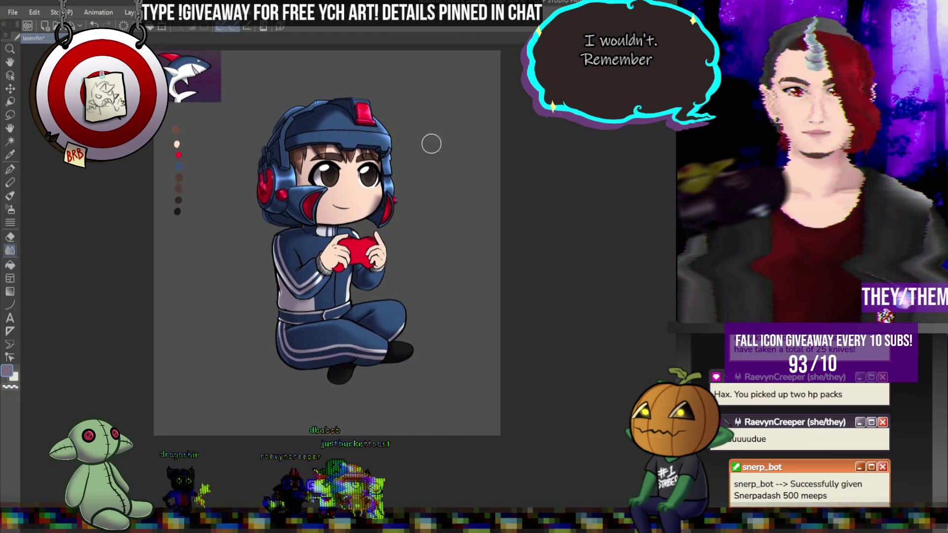
{"action": "scroll", "coordinate": [434, 139], "scroll_direction": "up", "scroll_amount": 5}
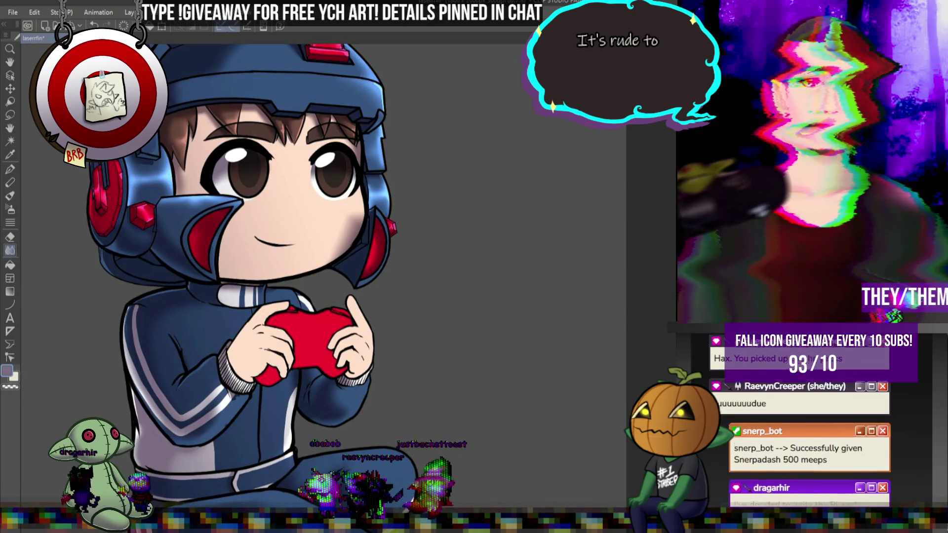
{"action": "left_click", "coordinate": [10, 209]}
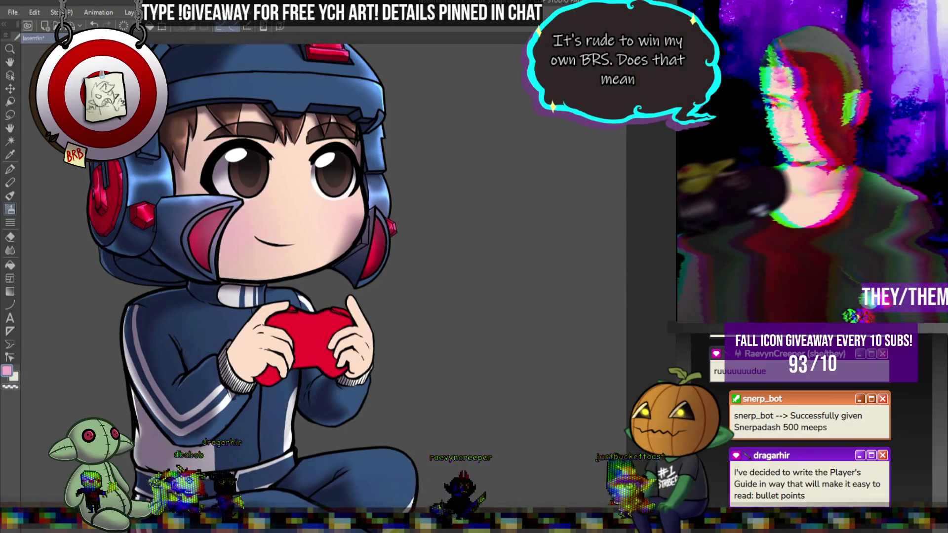
{"action": "scroll", "coordinate": [279, 244], "scroll_direction": "down", "scroll_amount": 3}
{"action": "scroll", "coordinate": [279, 244], "scroll_direction": "up", "scroll_amount": 3}
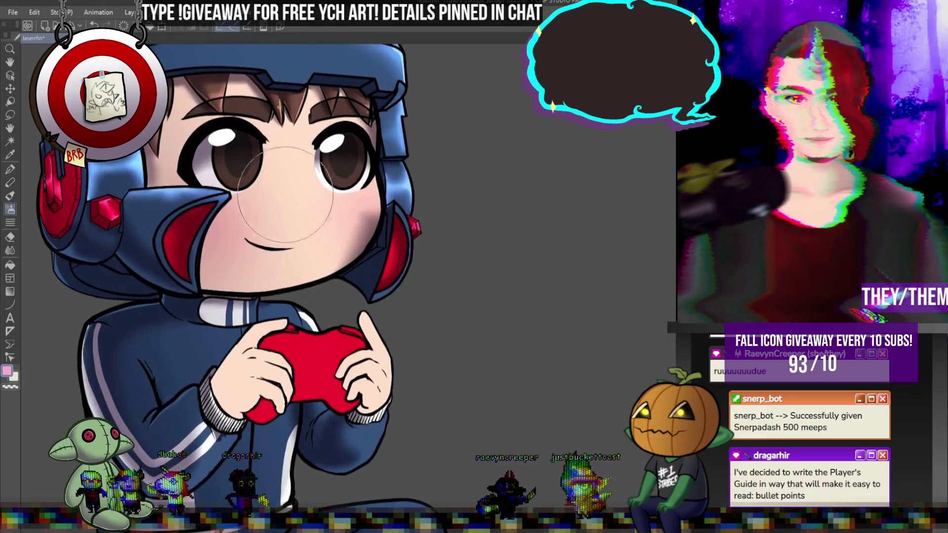
Step: Cancel the Ctrl+T transform of the face area, leaving the art unchanged, and select the Eraser tool
{"action": "key", "text": "ctrl+t"}
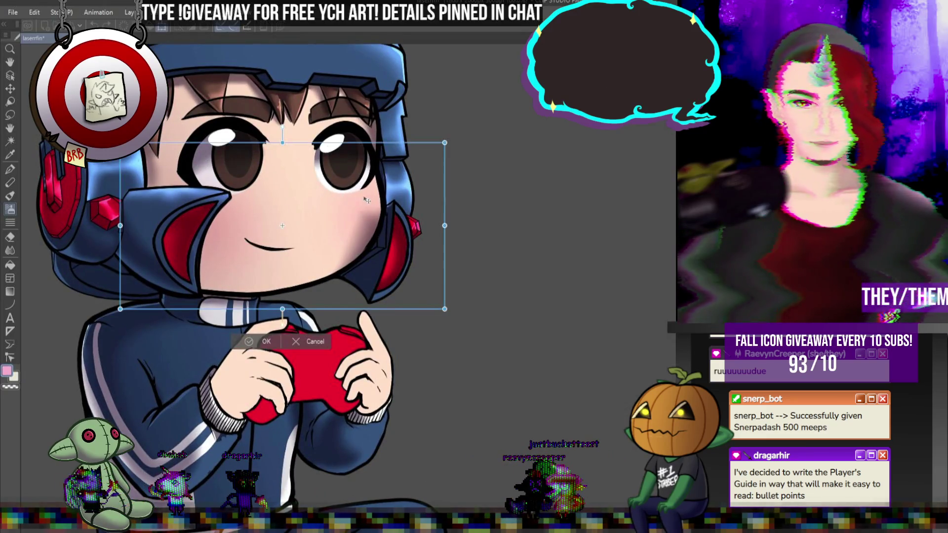
{"action": "key", "text": "Escape"}
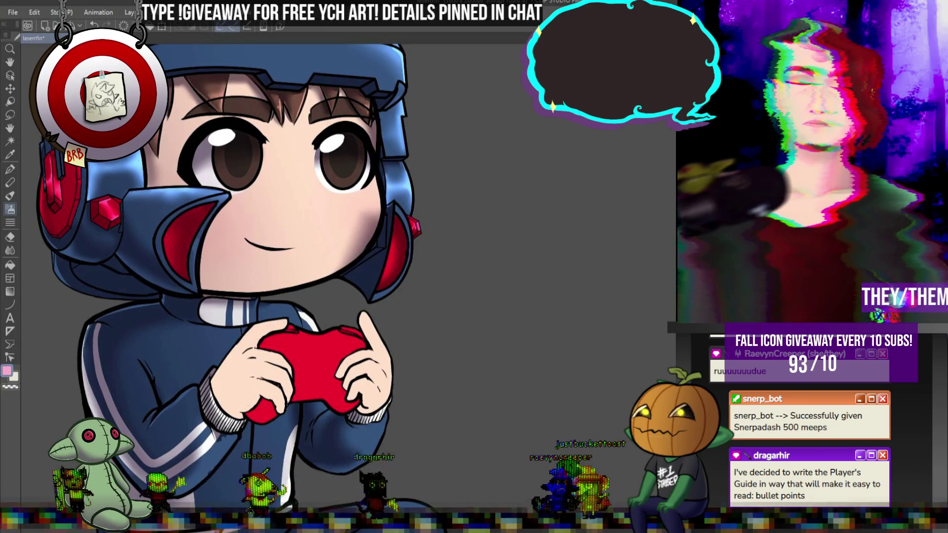
{"action": "left_click", "coordinate": [14, 237]}
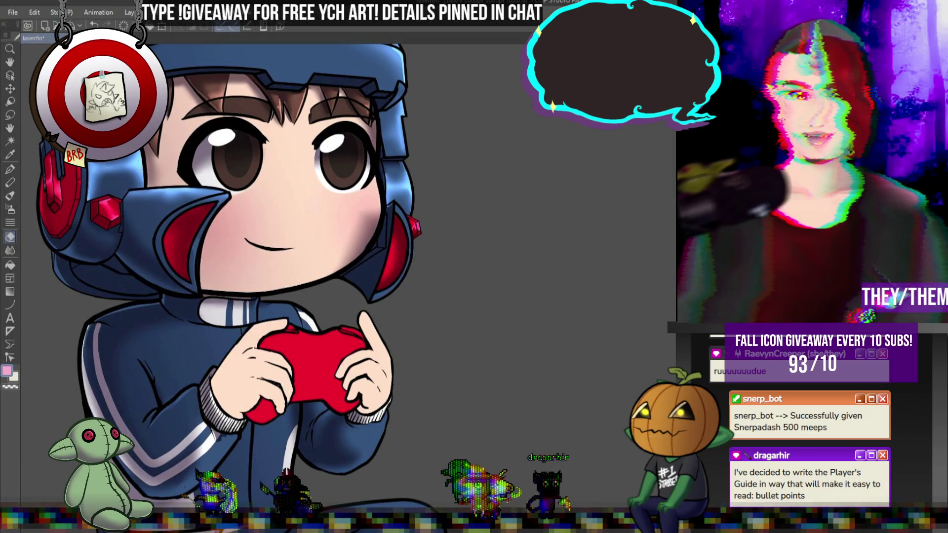
{"action": "scroll", "coordinate": [444, 180], "scroll_direction": "down", "scroll_amount": 2}
{"action": "scroll", "coordinate": [445, 180], "scroll_direction": "down", "scroll_amount": 2}
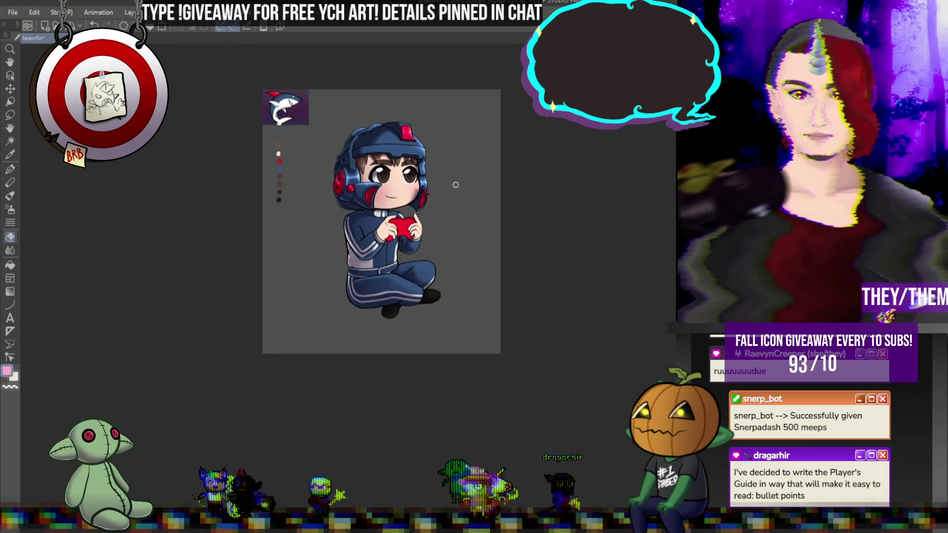
{"action": "scroll", "coordinate": [391, 167], "scroll_direction": "up", "scroll_amount": 5}
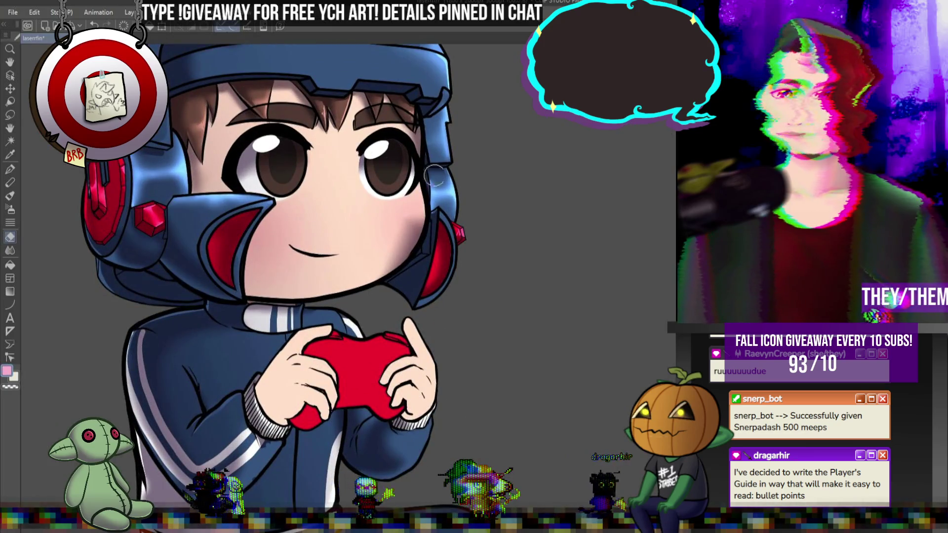
{"action": "left_click", "coordinate": [34, 12]}
{"action": "mouse_move", "coordinate": [108, 277]}
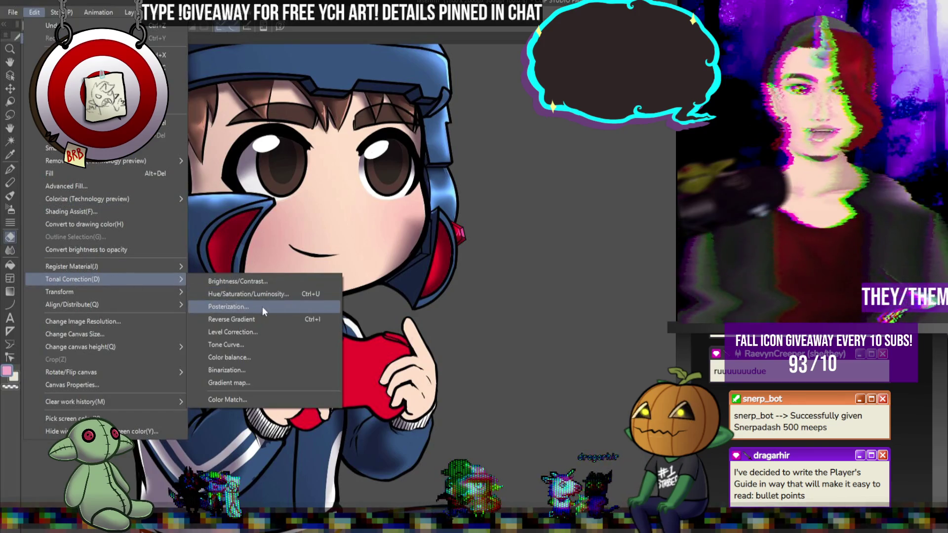
{"action": "left_click", "coordinate": [264, 282]}
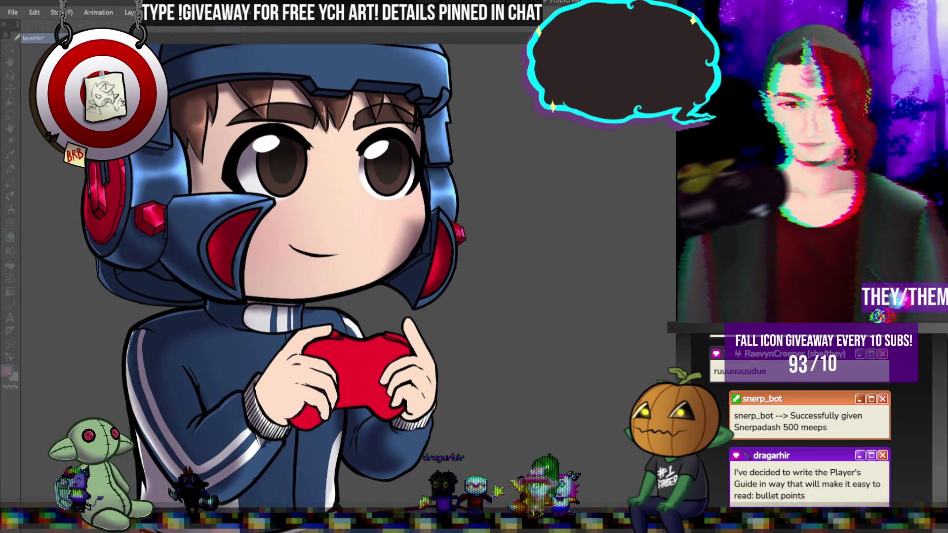
{"action": "scroll", "coordinate": [355, 165], "scroll_direction": "down", "scroll_amount": 3}
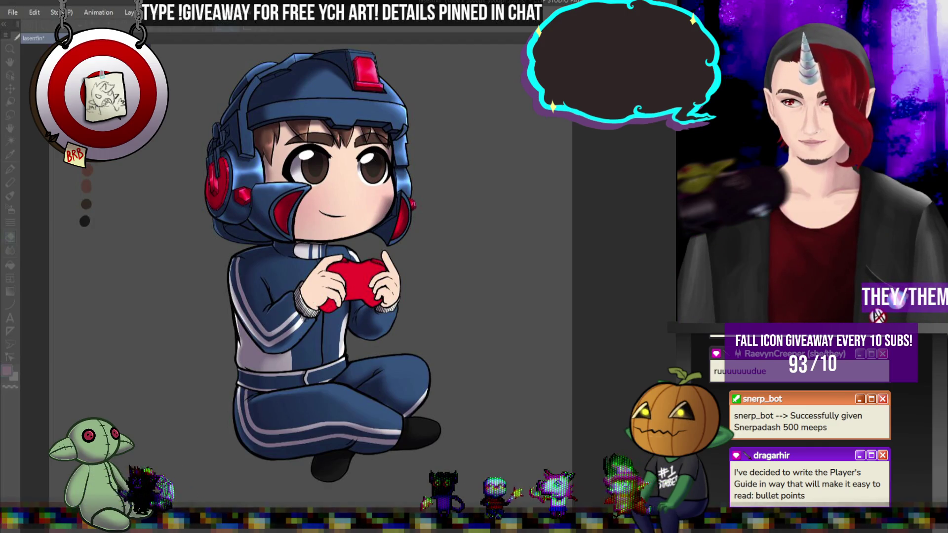
{"action": "scroll", "coordinate": [370, 237], "scroll_direction": "down", "scroll_amount": 4}
{"action": "scroll", "coordinate": [370, 237], "scroll_direction": "up", "scroll_amount": 2}
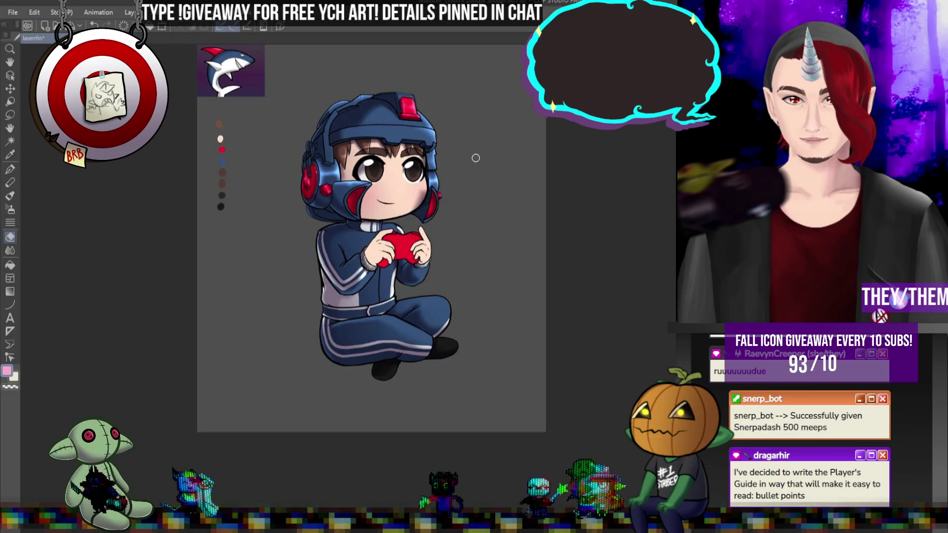
{"action": "scroll", "coordinate": [477, 159], "scroll_direction": "down", "scroll_amount": 2}
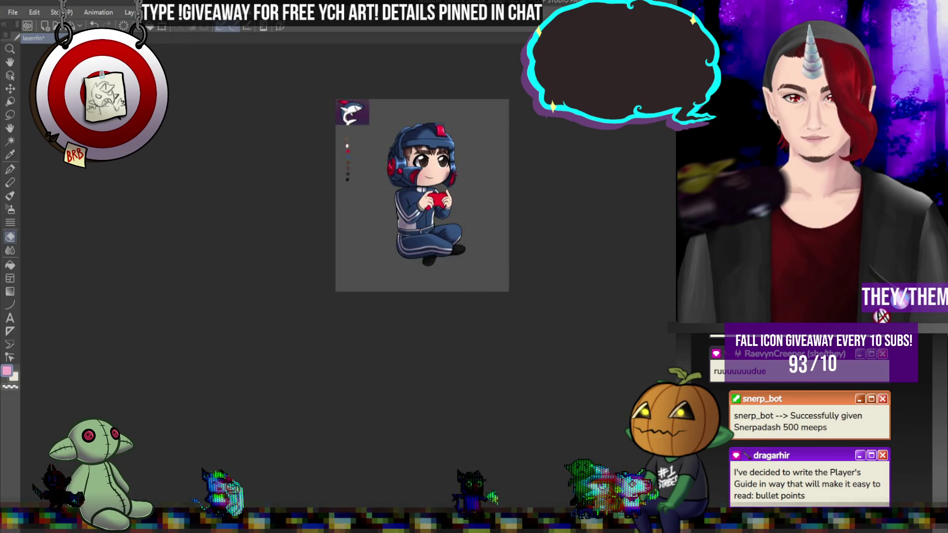
{"action": "scroll", "coordinate": [474, 183], "scroll_direction": "up", "scroll_amount": 2}
{"action": "scroll", "coordinate": [495, 154], "scroll_direction": "up", "scroll_amount": 1}
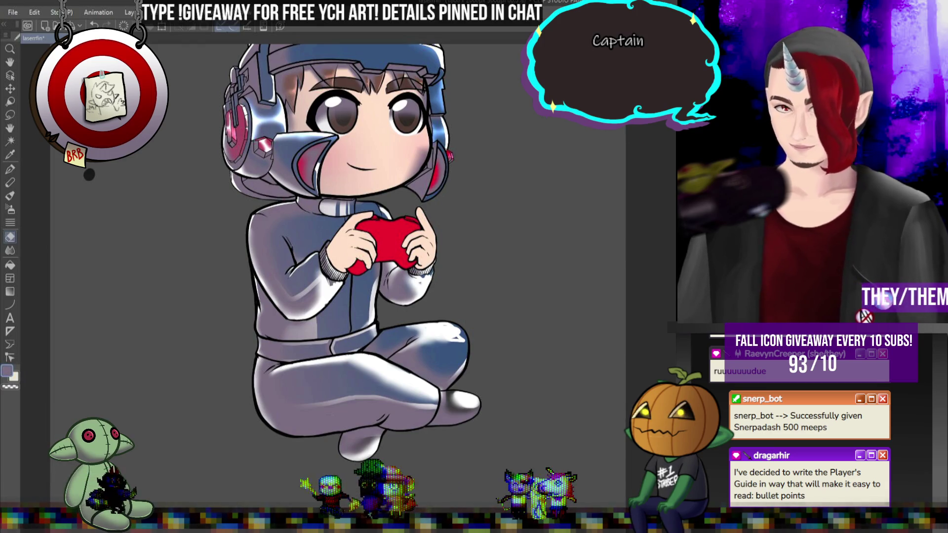
{"action": "scroll", "coordinate": [451, 175], "scroll_direction": "down", "scroll_amount": 2}
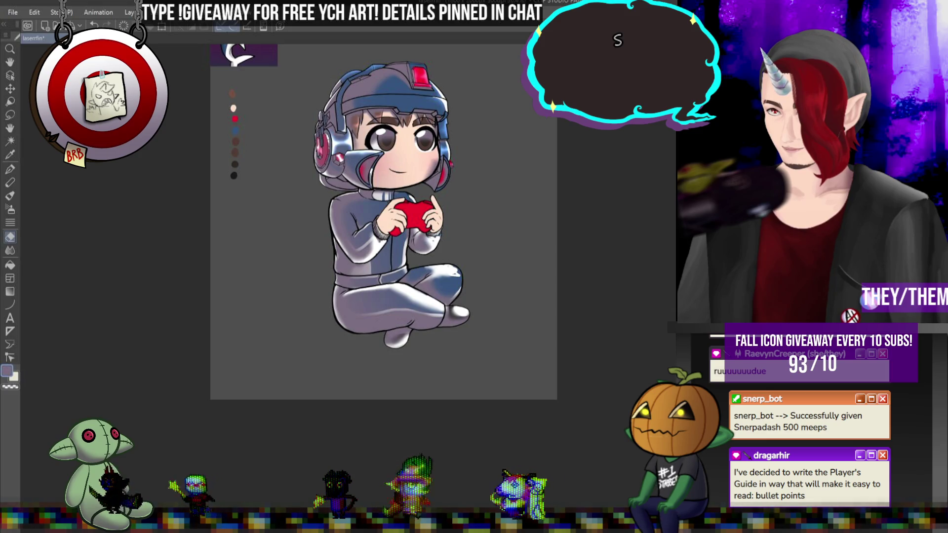
{"action": "scroll", "coordinate": [475, 154], "scroll_direction": "down", "scroll_amount": 2}
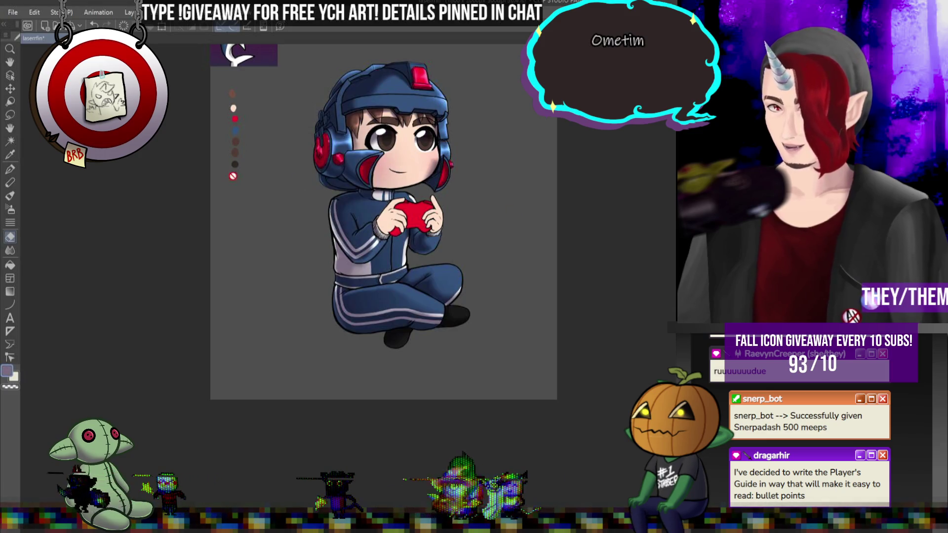
{"action": "scroll", "coordinate": [475, 154], "scroll_direction": "up", "scroll_amount": 2}
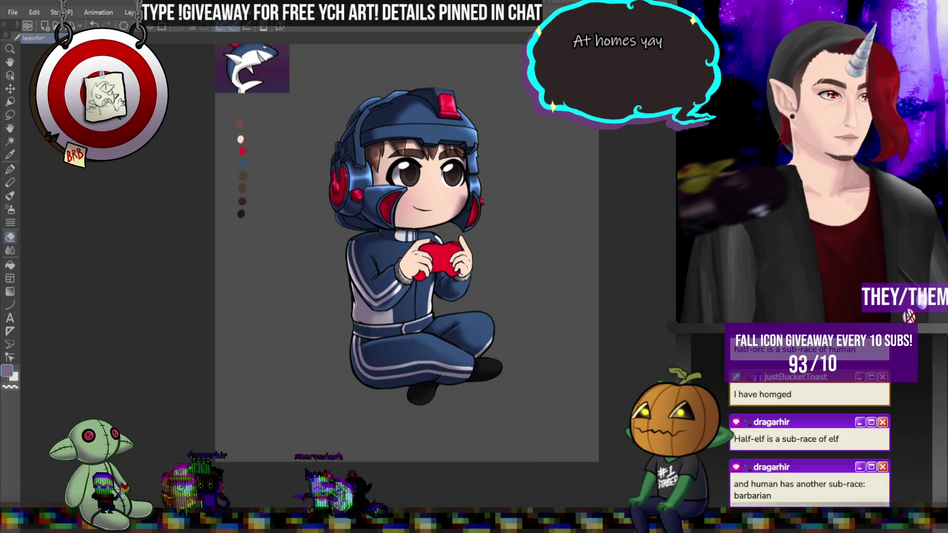
{"action": "scroll", "coordinate": [541, 256], "scroll_direction": "down", "scroll_amount": 2}
{"action": "scroll", "coordinate": [541, 256], "scroll_direction": "up", "scroll_amount": 1}
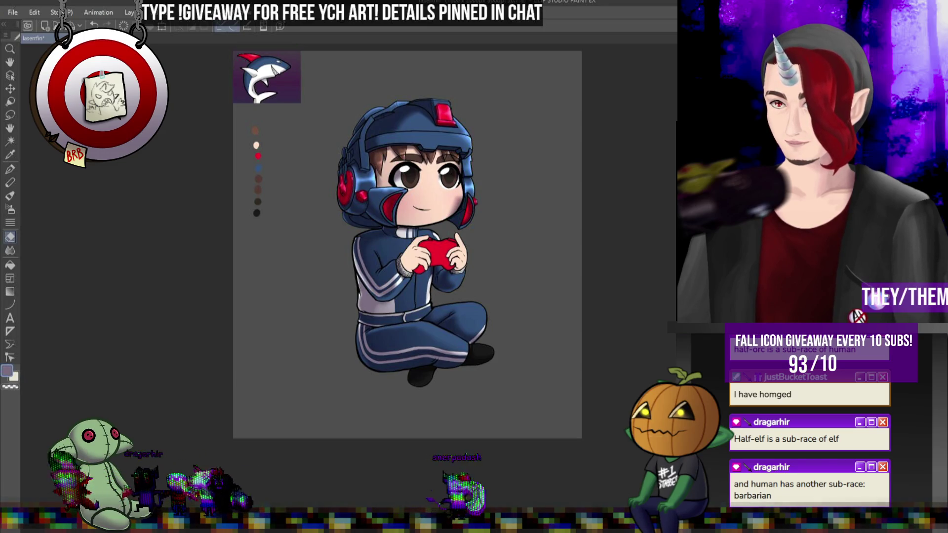
{"action": "key", "text": "ctrl+z"}
{"action": "key", "text": "ctrl+y"}
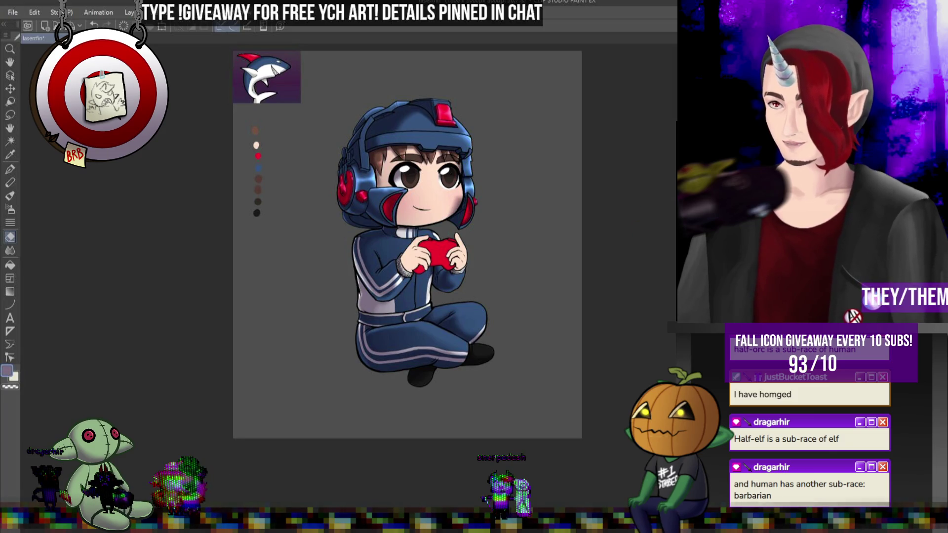
{"action": "key", "text": "ctrl+plus"}
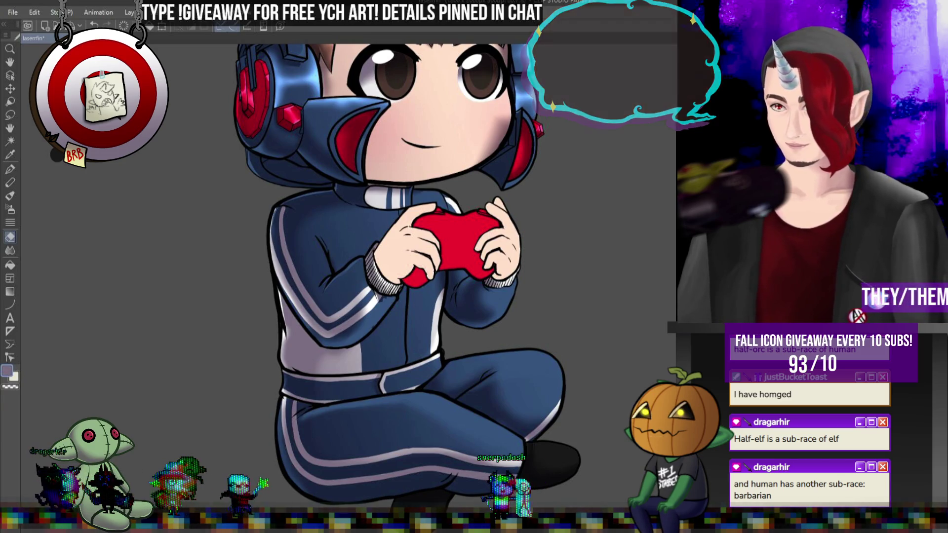
Step: Paint a light grey stroke on the chibi's right thumb
{"action": "scroll", "coordinate": [537, 234], "scroll_direction": "up", "scroll_amount": 2}
{"action": "scroll", "coordinate": [537, 234], "scroll_direction": "down", "scroll_amount": 2}
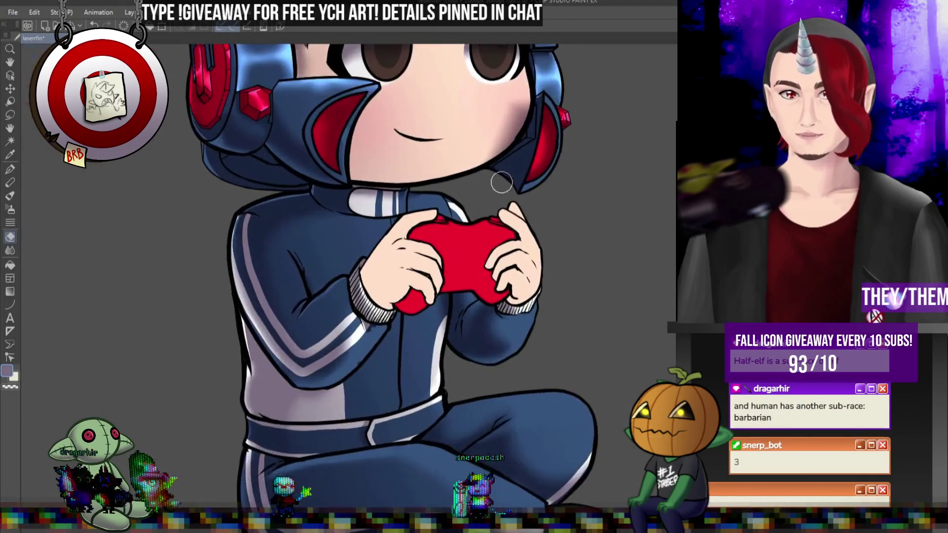
{"action": "scroll", "coordinate": [536, 234], "scroll_direction": "up", "scroll_amount": 3}
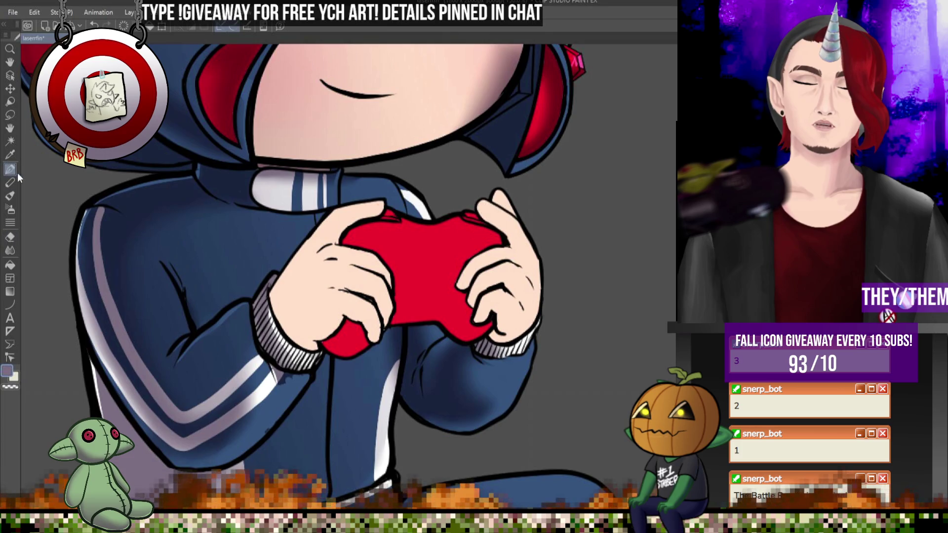
{"action": "left_click_drag", "start_coordinate": [479, 203], "coordinate": [501, 229]}
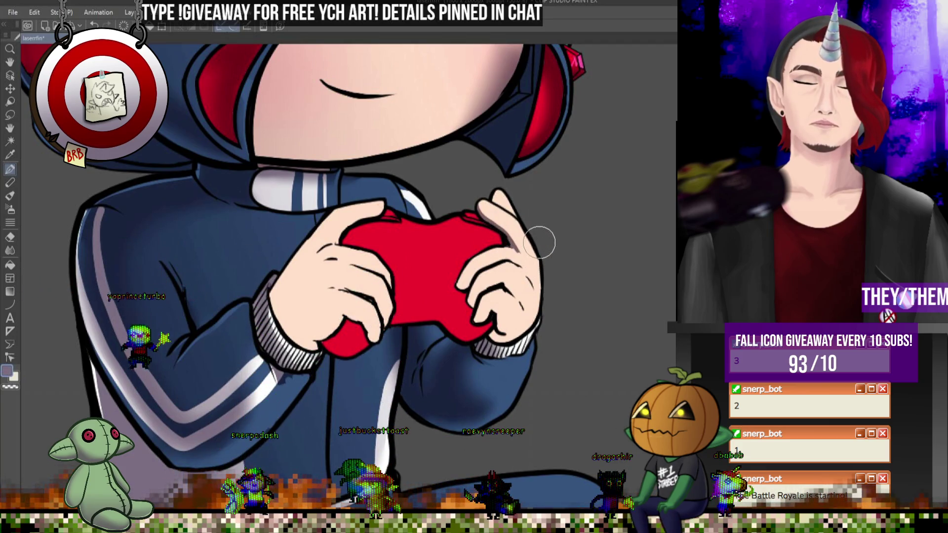
Step: Try a light highlight along the index finger, undo it, and set up Blend with a much larger brush
{"action": "key", "text": "j"}
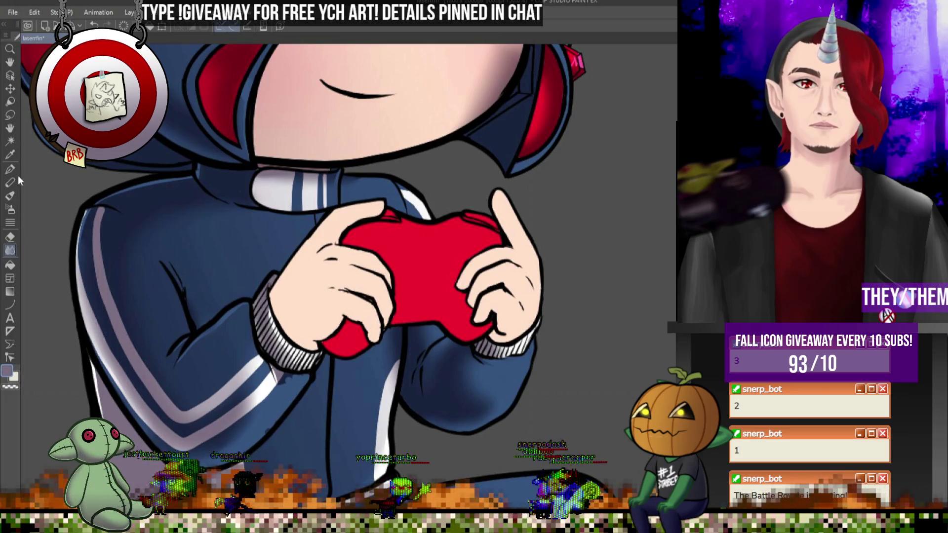
{"action": "key", "text": "p"}
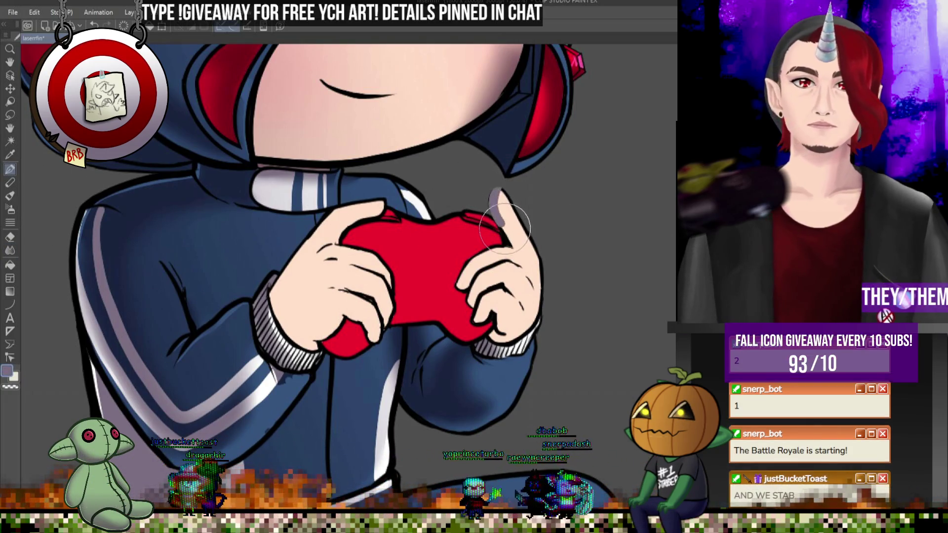
{"action": "left_click_drag", "start_coordinate": [494, 195], "coordinate": [516, 247]}
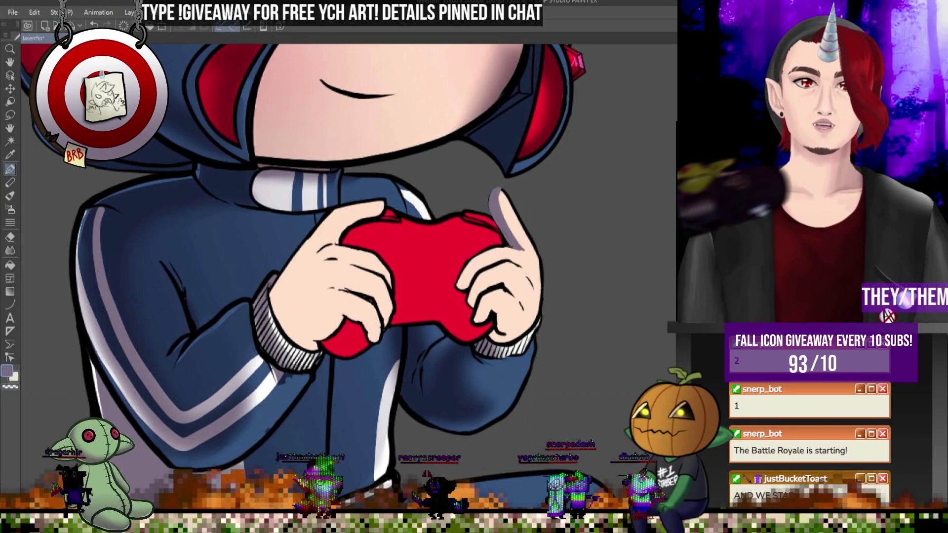
{"action": "key", "text": "ctrl+z"}
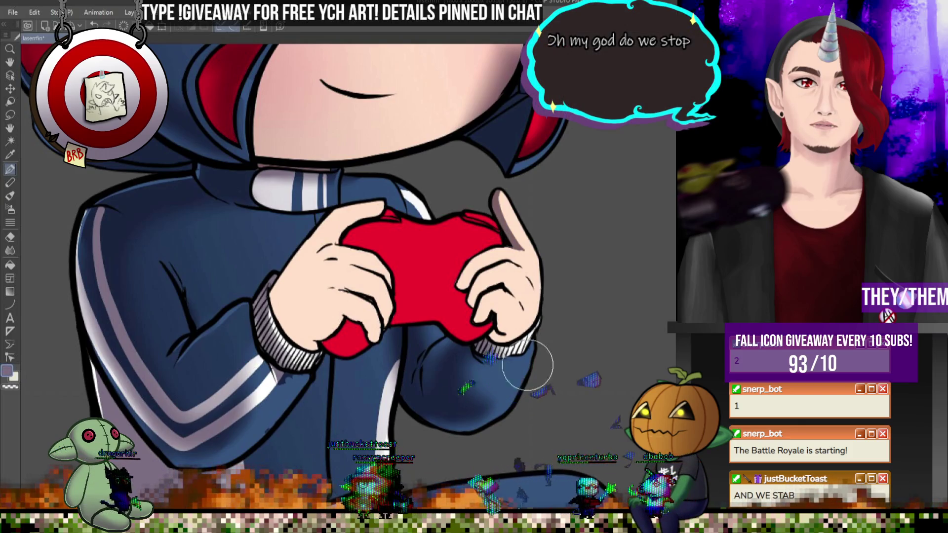
{"action": "key", "text": "j"}
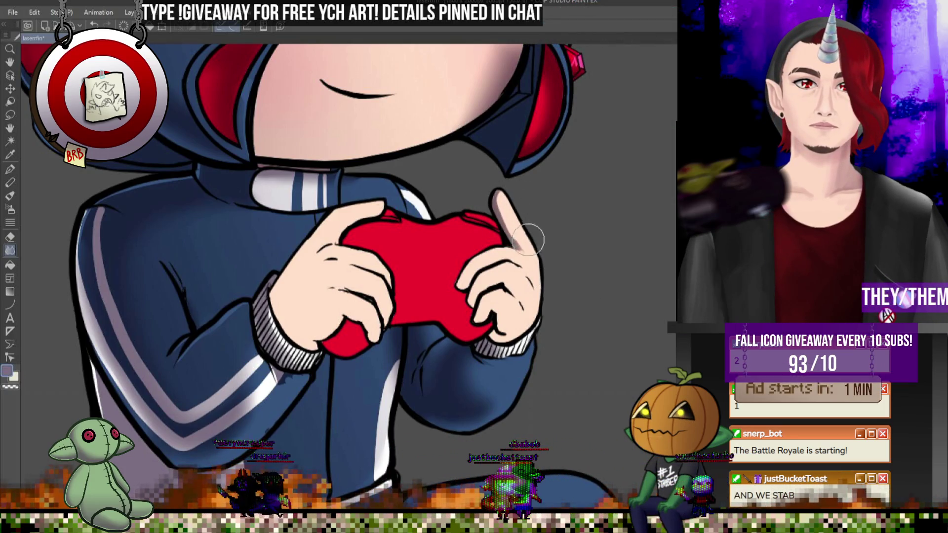
{"action": "key", "text": "bracketright"}
{"action": "key", "text": "bracketright"}
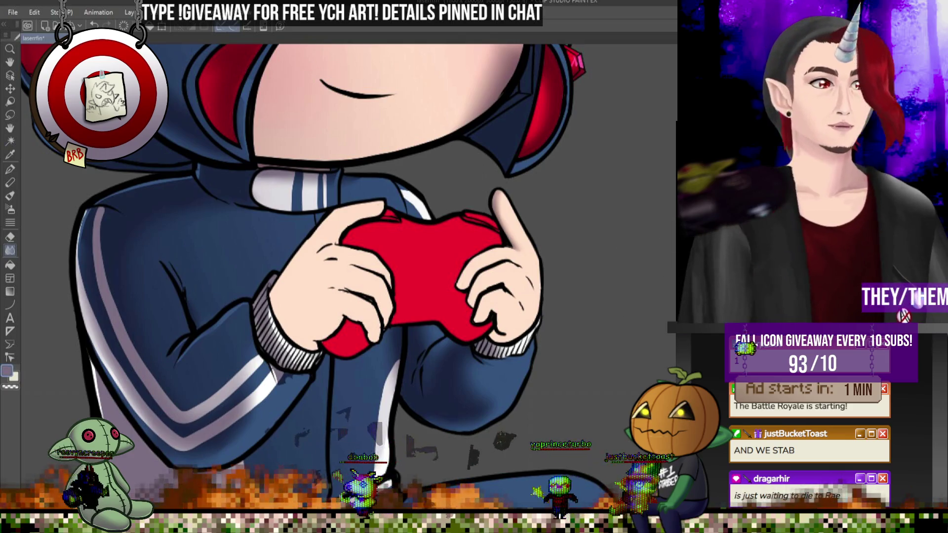
{"action": "scroll", "coordinate": [513, 264], "scroll_direction": "down", "scroll_amount": 3}
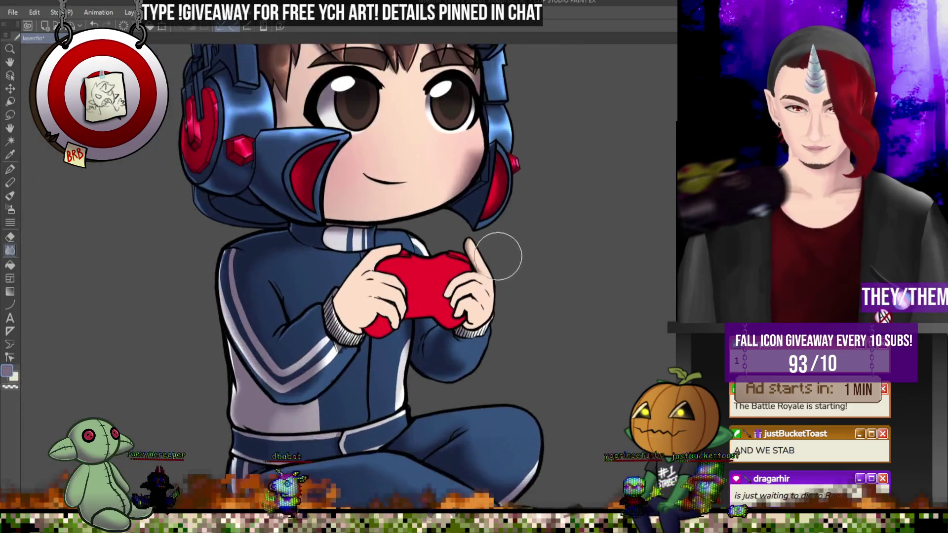
{"action": "scroll", "coordinate": [501, 254], "scroll_direction": "up", "scroll_amount": 2}
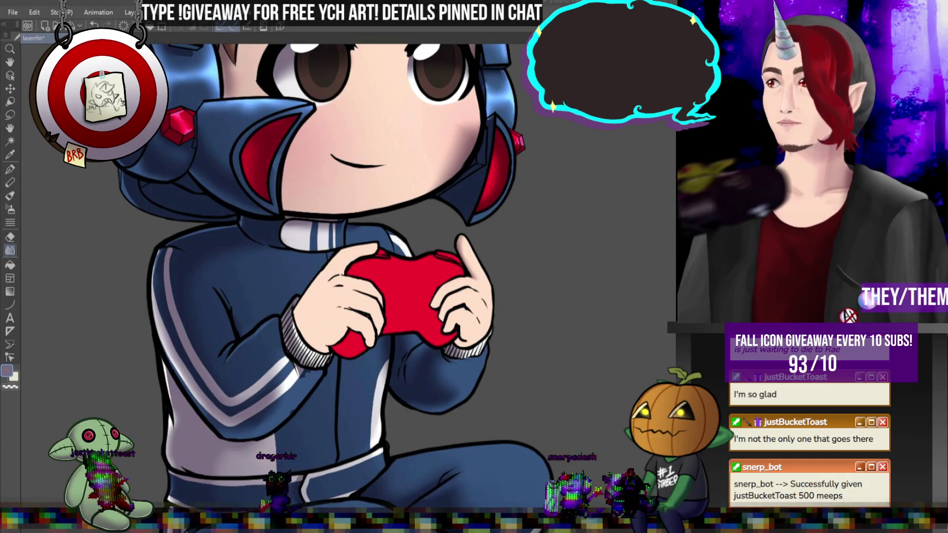
{"action": "scroll", "coordinate": [488, 244], "scroll_direction": "down", "scroll_amount": 4}
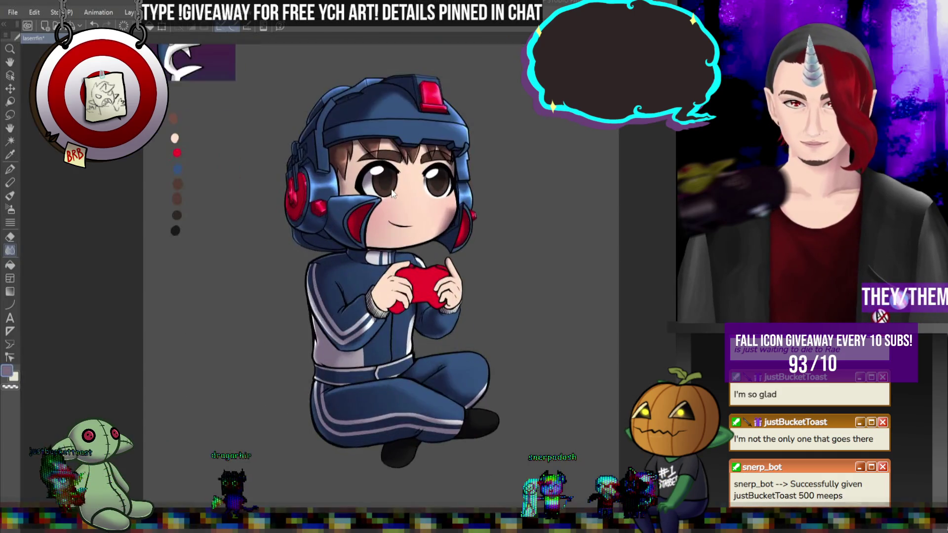
{"action": "scroll", "coordinate": [494, 222], "scroll_direction": "up", "scroll_amount": 5}
{"action": "scroll", "coordinate": [496, 215], "scroll_direction": "down", "scroll_amount": 2}
{"action": "scroll", "coordinate": [573, 249], "scroll_direction": "down", "scroll_amount": 3}
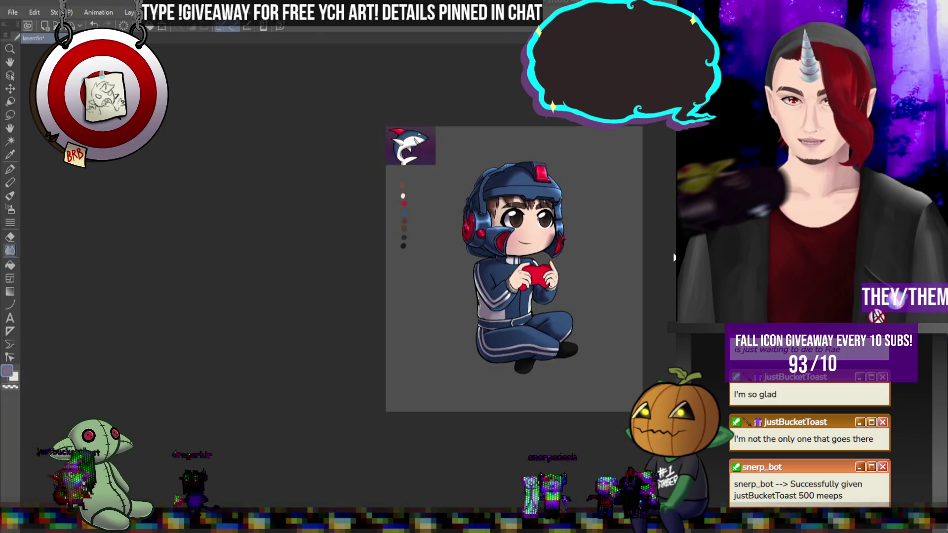
{"action": "scroll", "coordinate": [672, 255], "scroll_direction": "up", "scroll_amount": 5}
{"action": "scroll", "coordinate": [657, 249], "scroll_direction": "down", "scroll_amount": 1}
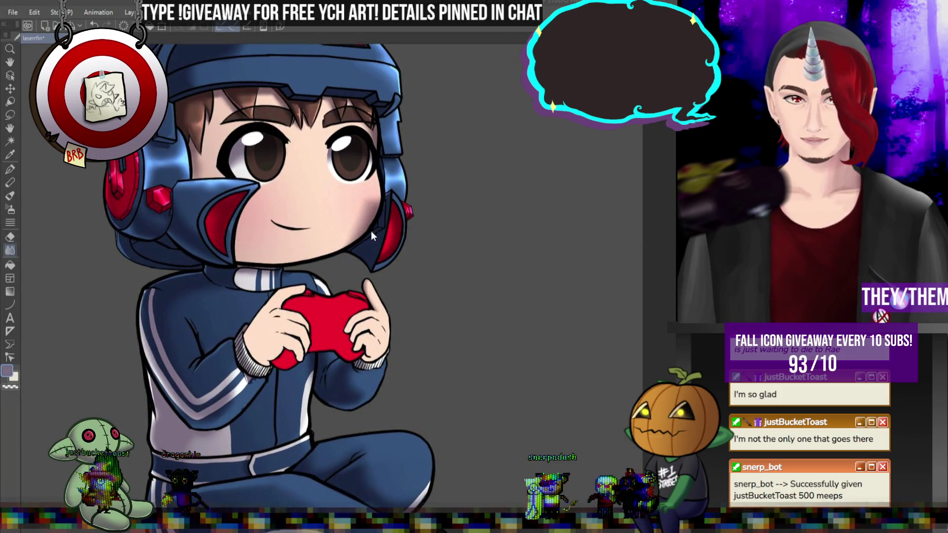
{"action": "scroll", "coordinate": [372, 230], "scroll_direction": "down", "scroll_amount": 2}
{"action": "scroll", "coordinate": [220, 147], "scroll_direction": "down", "scroll_amount": 3}
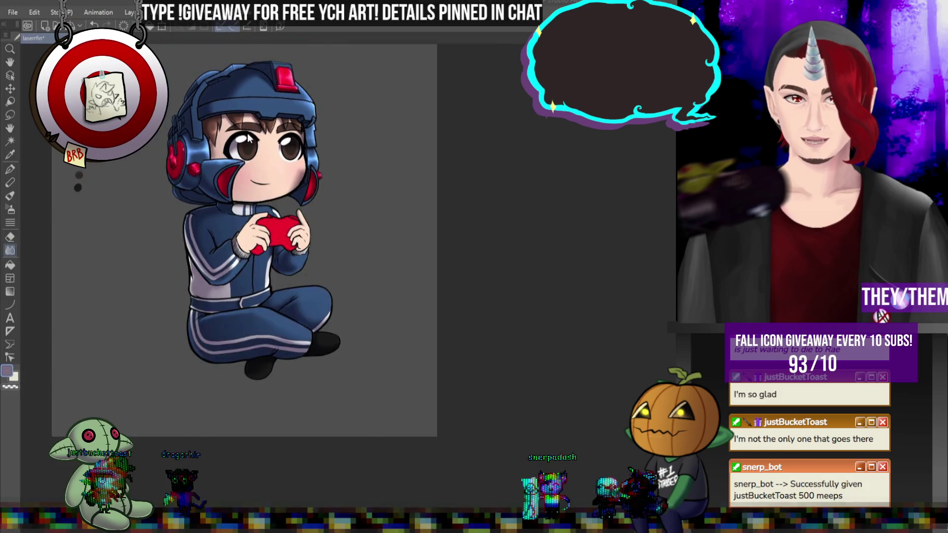
{"action": "scroll", "coordinate": [236, 132], "scroll_direction": "up", "scroll_amount": 1}
{"action": "scroll", "coordinate": [341, 196], "scroll_direction": "up", "scroll_amount": 2}
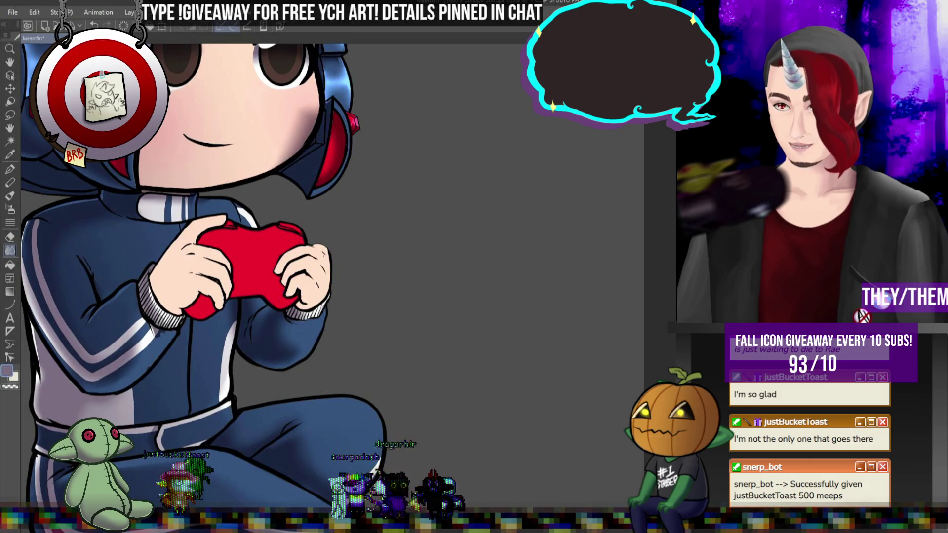
Step: Shade the top edge of the left hand grey and soften it with the Blend tool
{"action": "scroll", "coordinate": [190, 213], "scroll_direction": "up", "scroll_amount": 2}
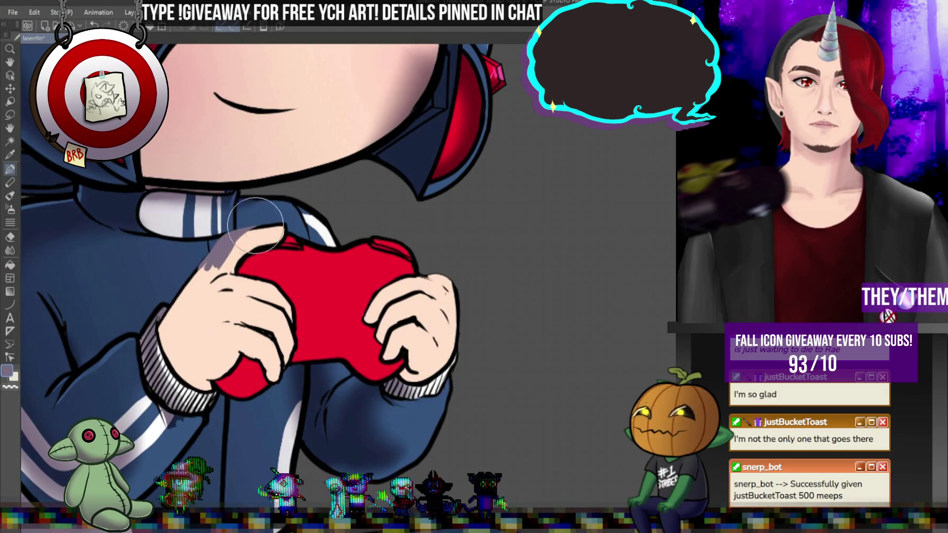
{"action": "left_click_drag", "start_coordinate": [224, 263], "coordinate": [279, 244]}
{"action": "left_click_drag", "start_coordinate": [236, 267], "coordinate": [224, 260]}
{"action": "left_click", "coordinate": [8, 251]}
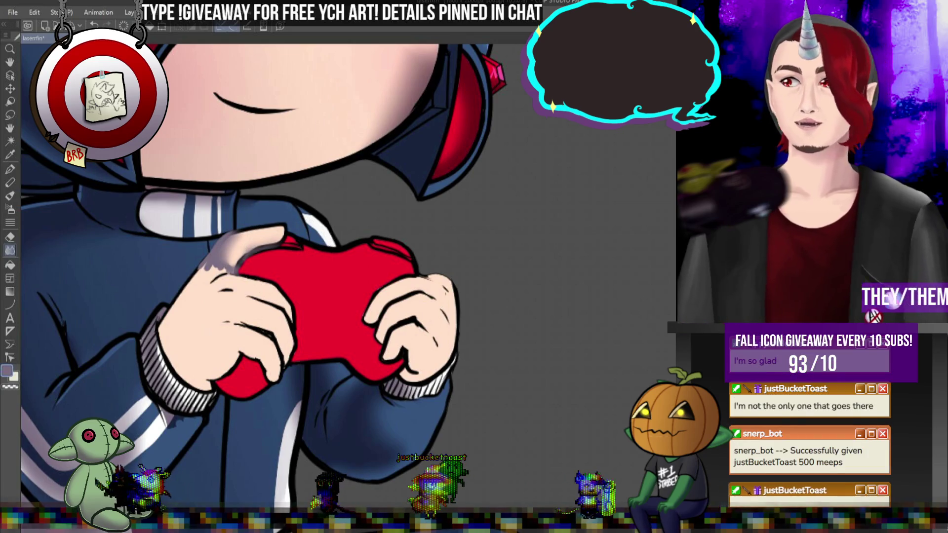
{"action": "scroll", "coordinate": [230, 210], "scroll_direction": "up", "scroll_amount": 2}
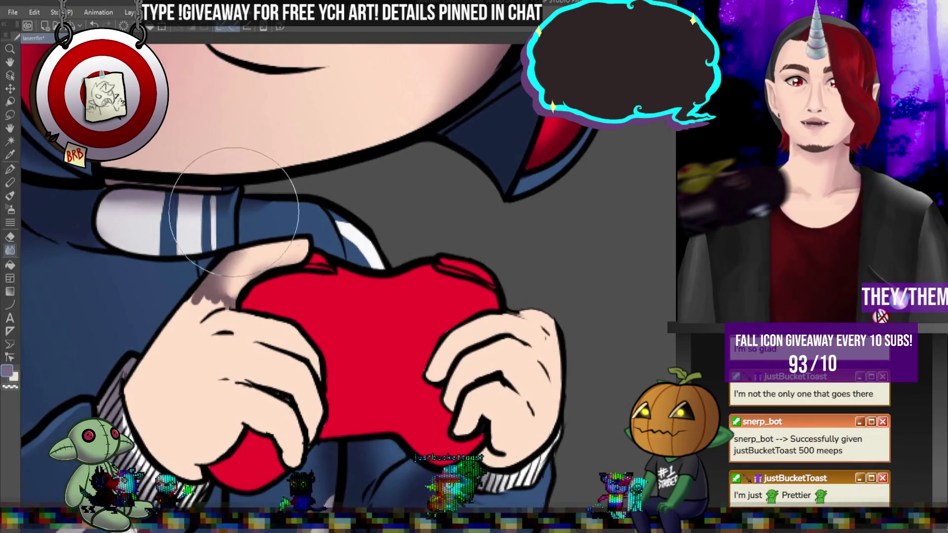
{"action": "scroll", "coordinate": [229, 210], "scroll_direction": "down", "scroll_amount": 3}
{"action": "scroll", "coordinate": [282, 262], "scroll_direction": "up", "scroll_amount": 2}
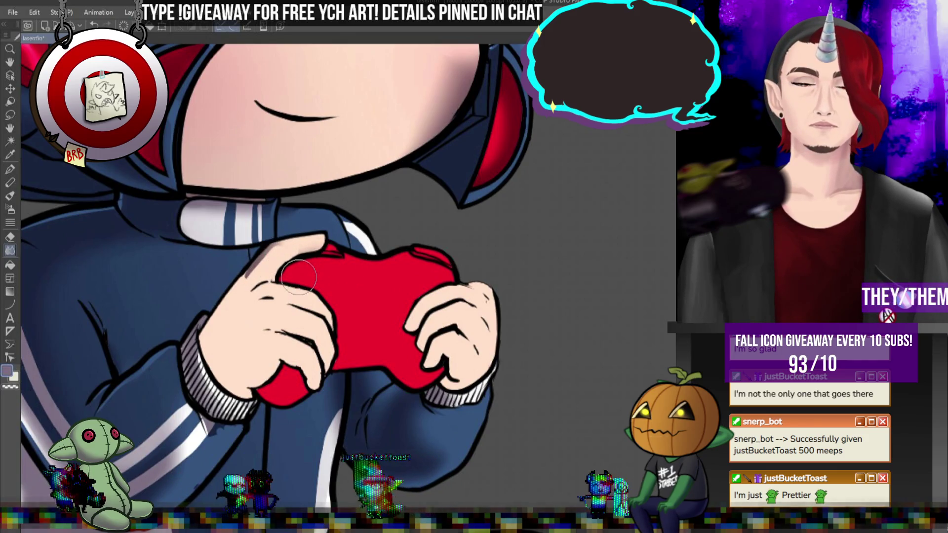
Step: Repaint the controller's grey shading in red with the pen
{"action": "key", "text": "p"}
{"action": "scroll", "coordinate": [439, 262], "scroll_direction": "down", "scroll_amount": 3}
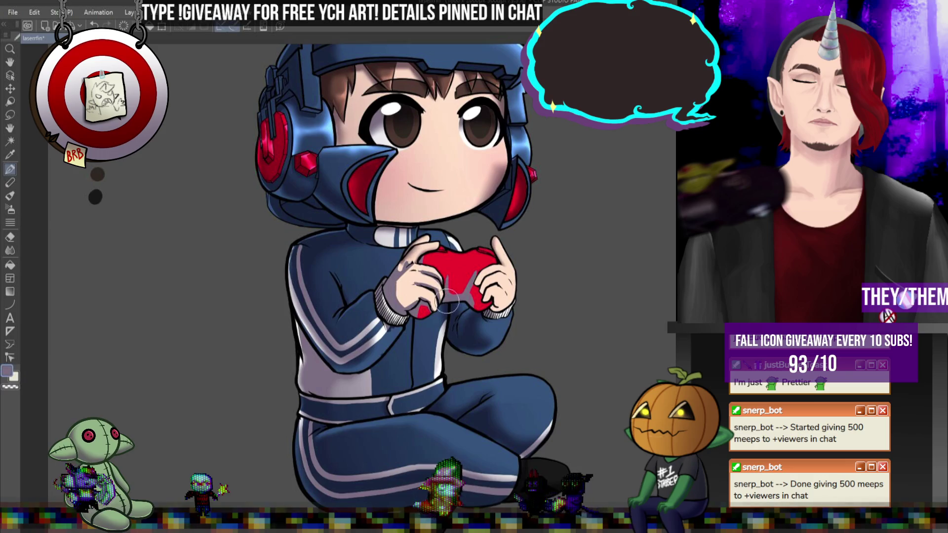
{"action": "left_click_drag", "start_coordinate": [464, 296], "coordinate": [480, 296]}
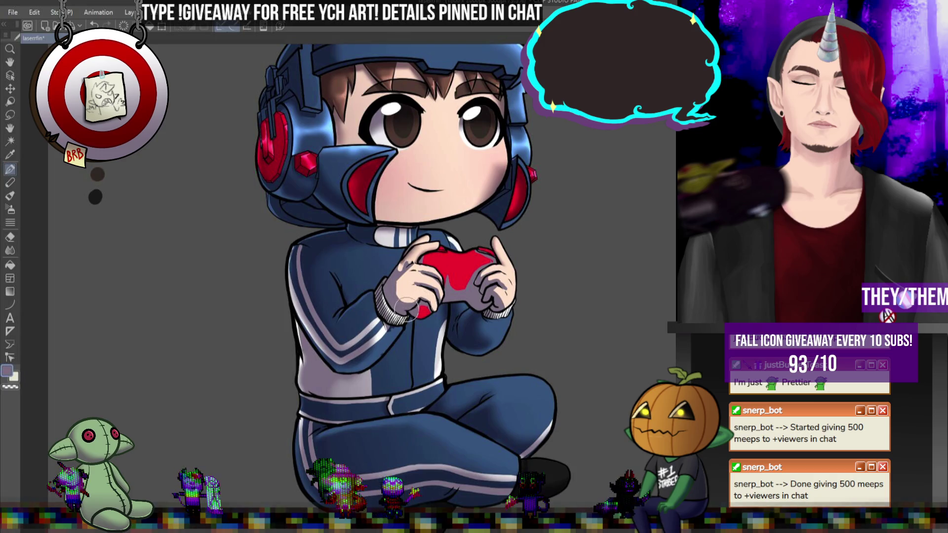
{"action": "key", "text": "j"}
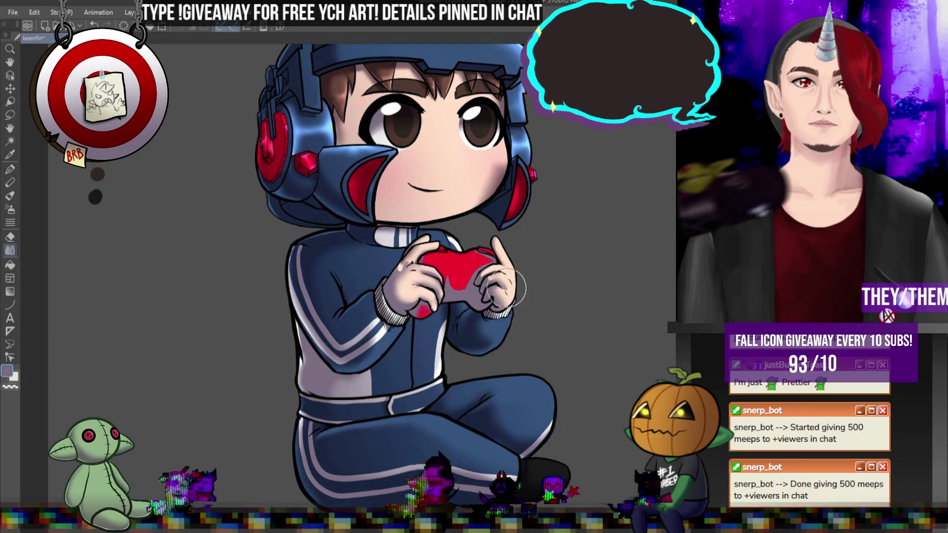
{"action": "key", "text": "bracketleft"}
{"action": "key", "text": "bracketleft"}
{"action": "key", "text": "bracketleft"}
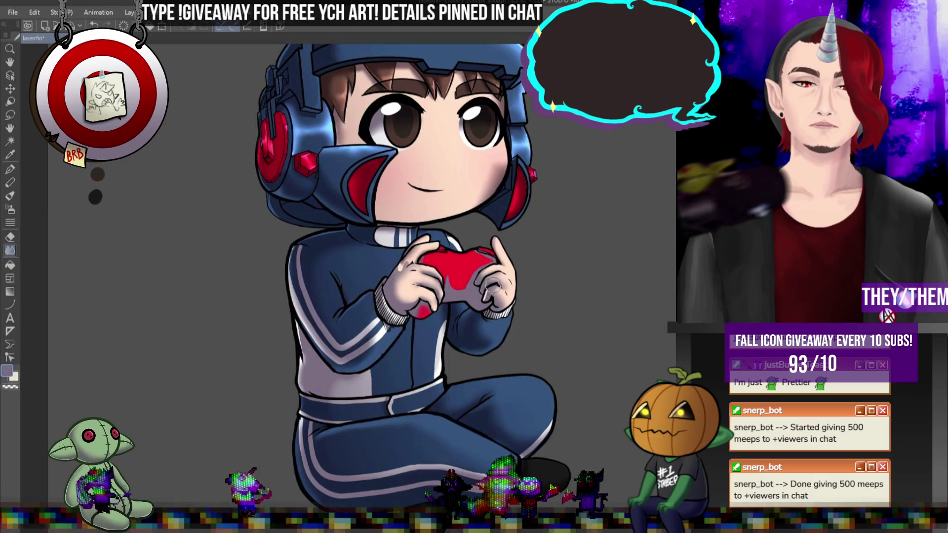
{"action": "key", "text": "bracketright"}
{"action": "key", "text": "bracketright"}
{"action": "key", "text": "bracketright"}
{"action": "mouse_move", "coordinate": [501, 269]}
{"action": "left_mouse_down"}
{"action": "mouse_move", "coordinate": [474, 277]}
{"action": "mouse_move", "coordinate": [484, 266]}
{"action": "left_mouse_up"}
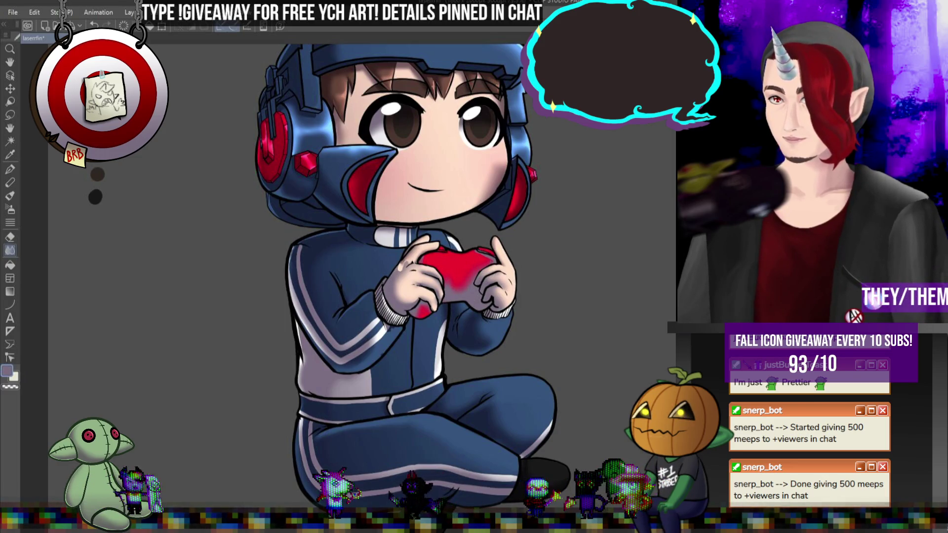
{"action": "key", "text": "ctrl+z"}
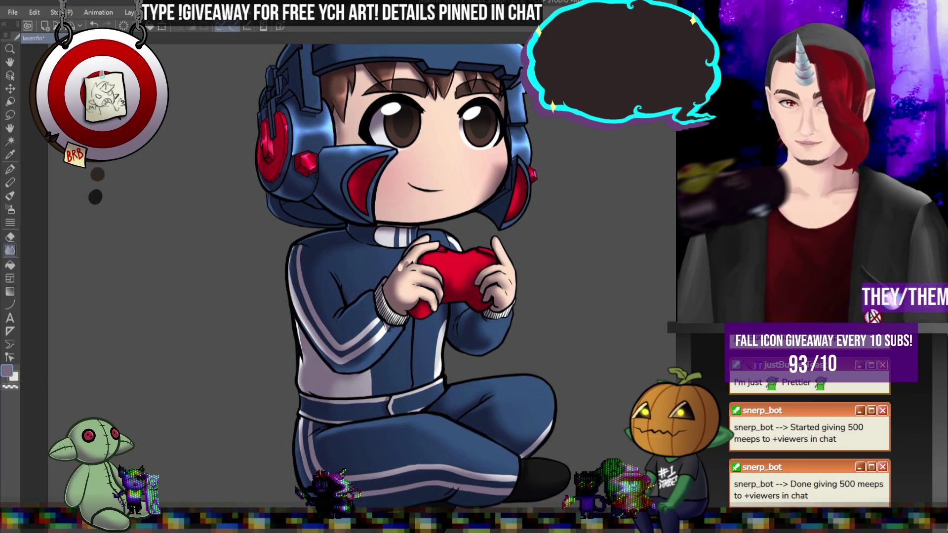
{"action": "scroll", "coordinate": [380, 269], "scroll_direction": "up", "scroll_amount": 3}
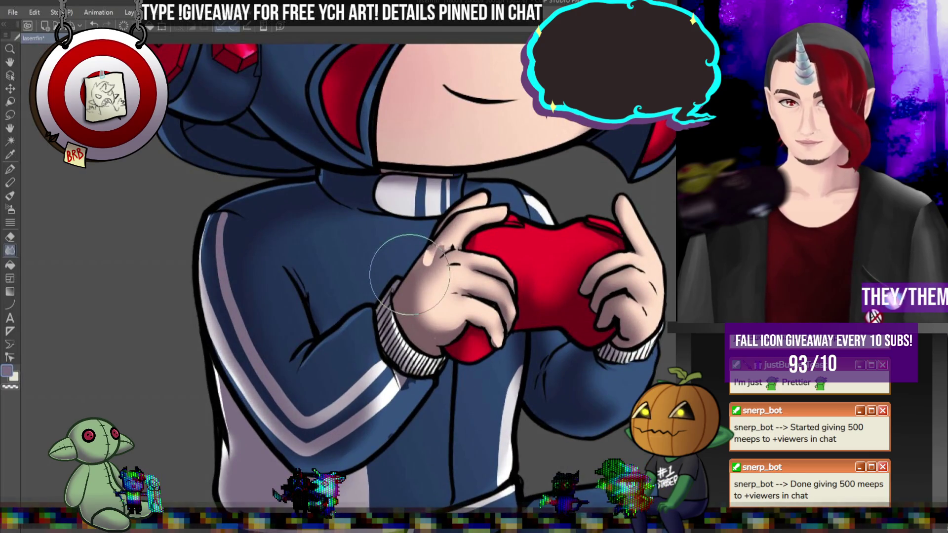